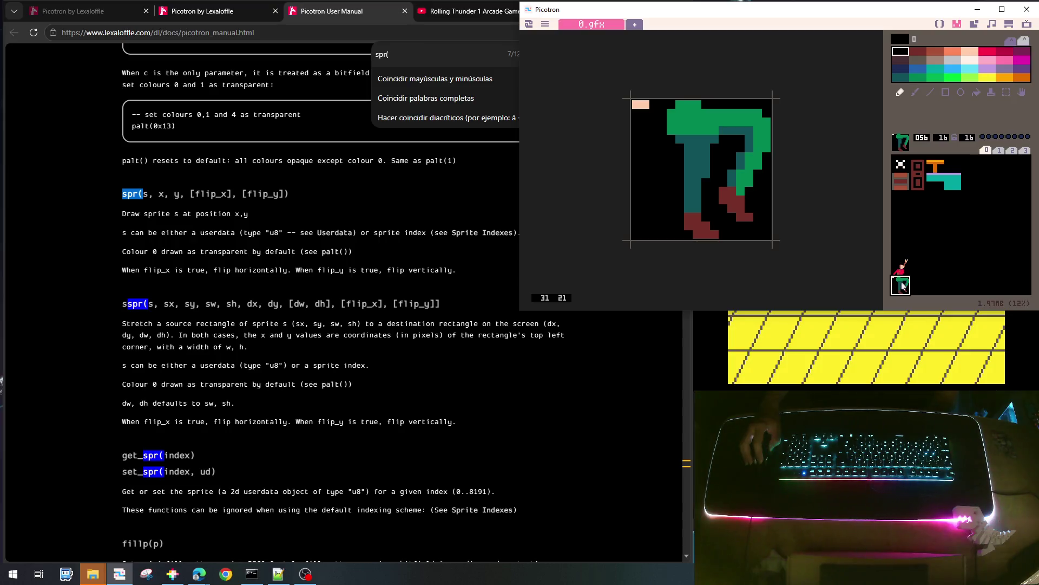
Inspect torso sprite 048 and empty slot 049, then bring up the Rolling Thunder gameplay video
left_click(899, 269)
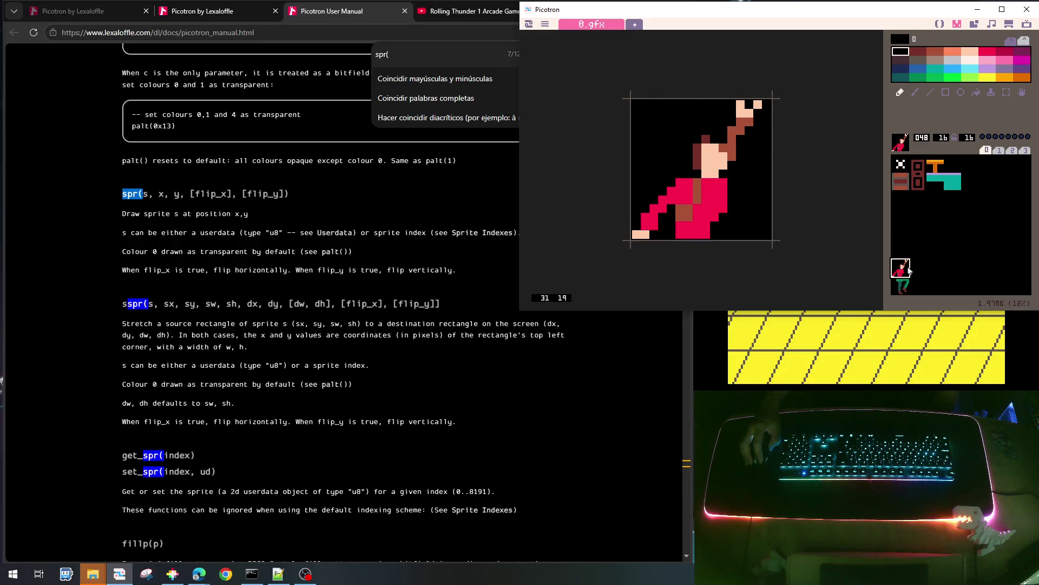
left_click(919, 271)
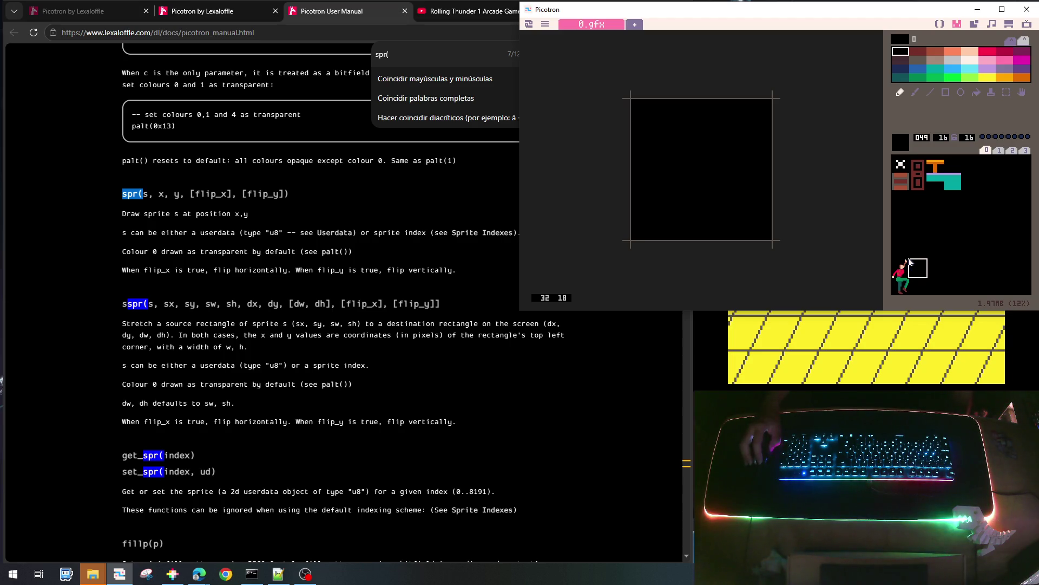
left_click(465, 11)
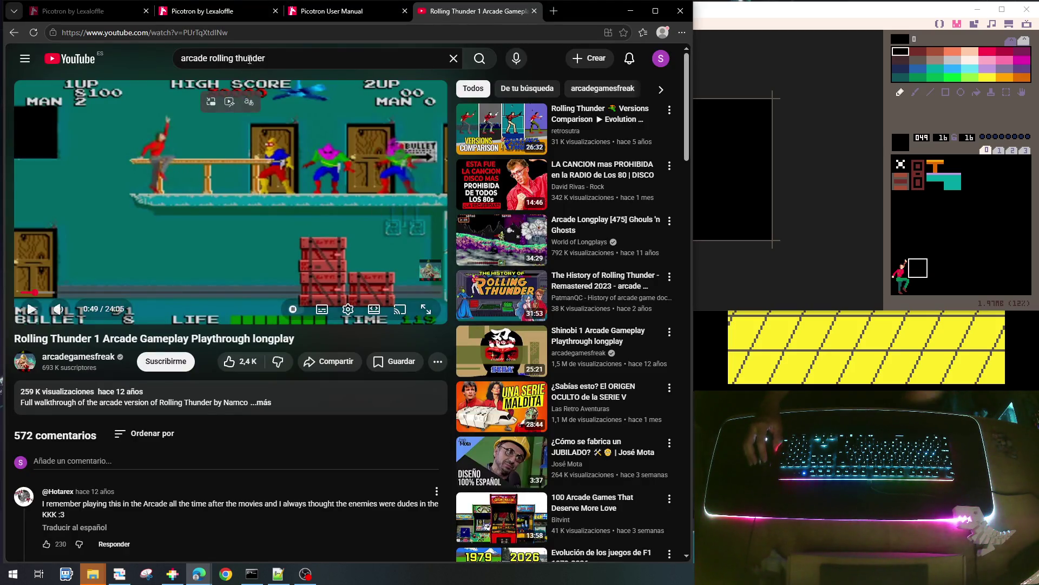
Replay a stretch of Rolling Thunder and pause at 0:30 to study the running agent's pose
left_click(271, 232)
left_click(271, 233)
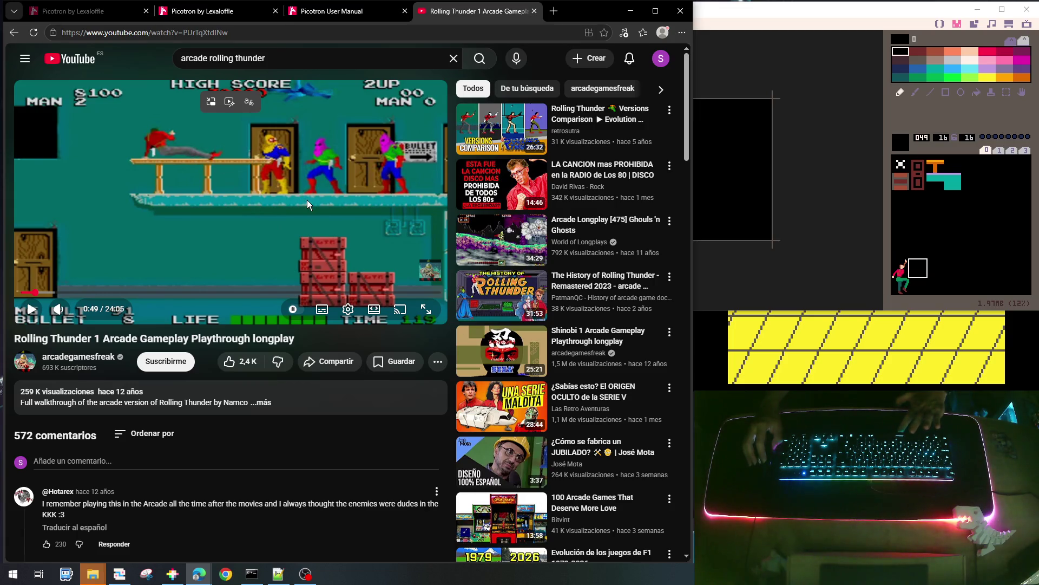
left_click(279, 208)
left_click(275, 209)
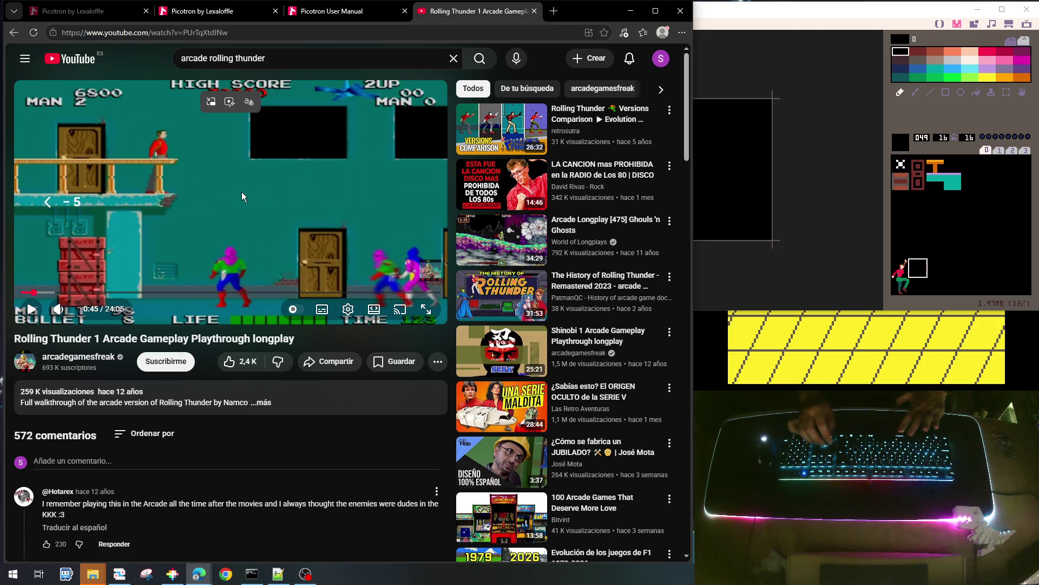
key("Left")
key("Left")
key("Left")
key("Left")
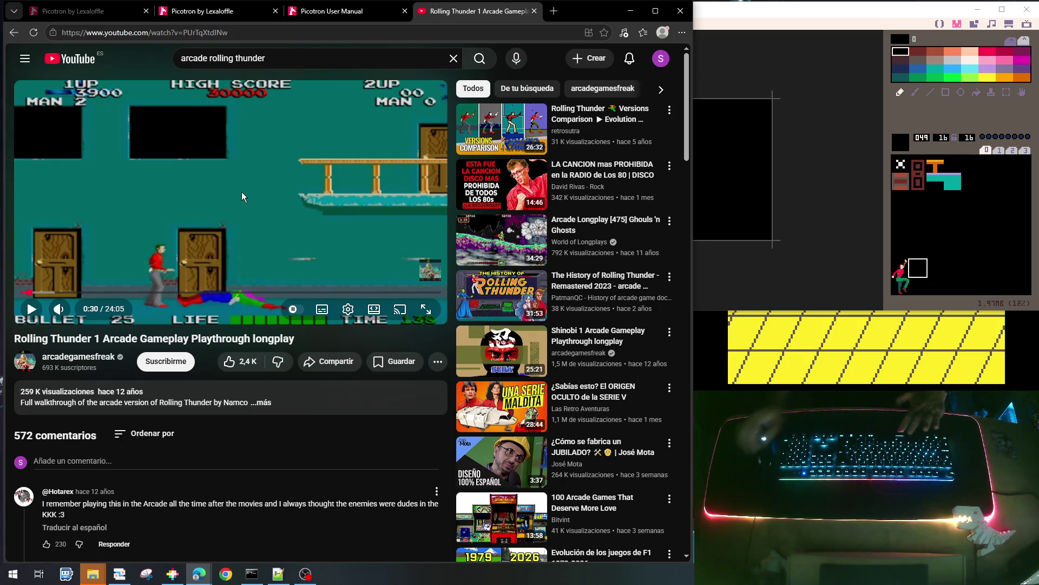
key("space")
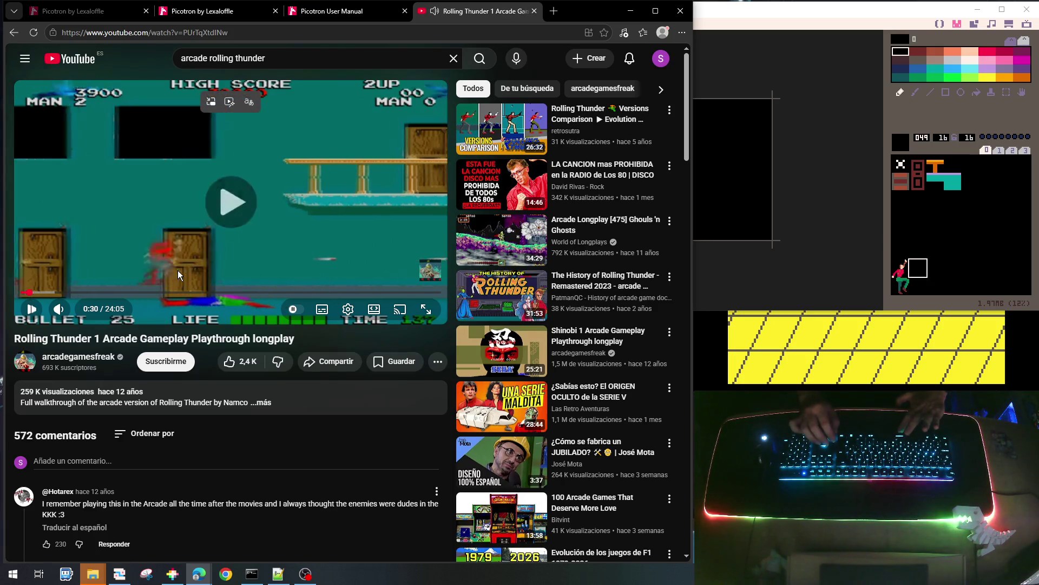
key("space")
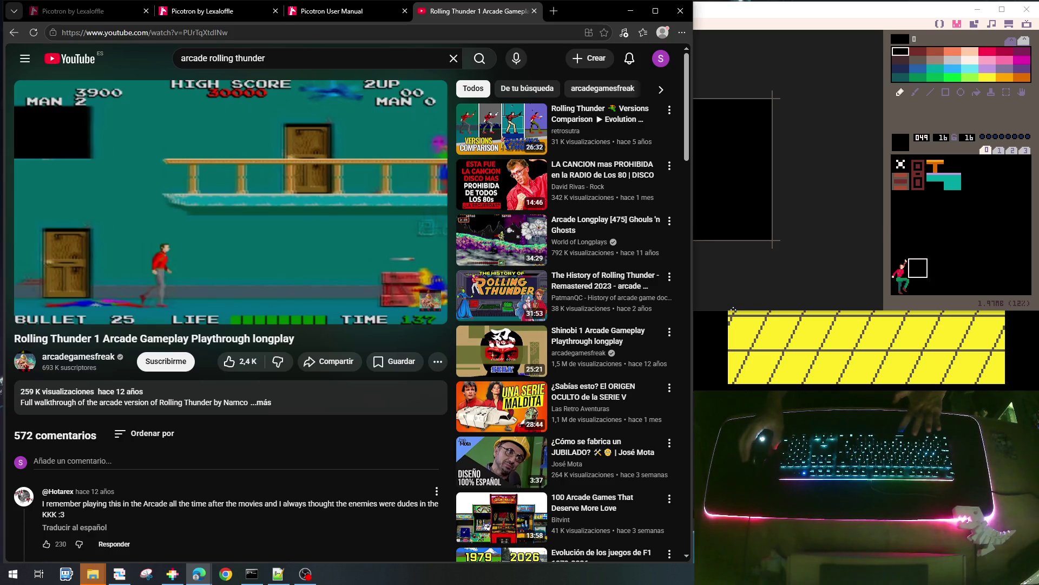
left_click(901, 260)
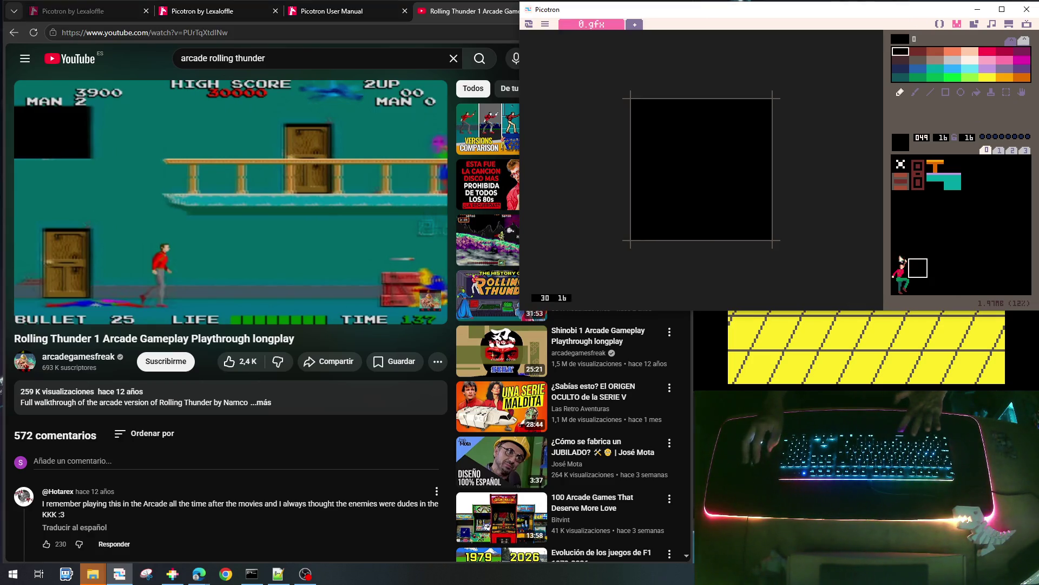
Copy torso sprite 048 into slot 049 and legs sprite 056 into slot 057
left_click(906, 276)
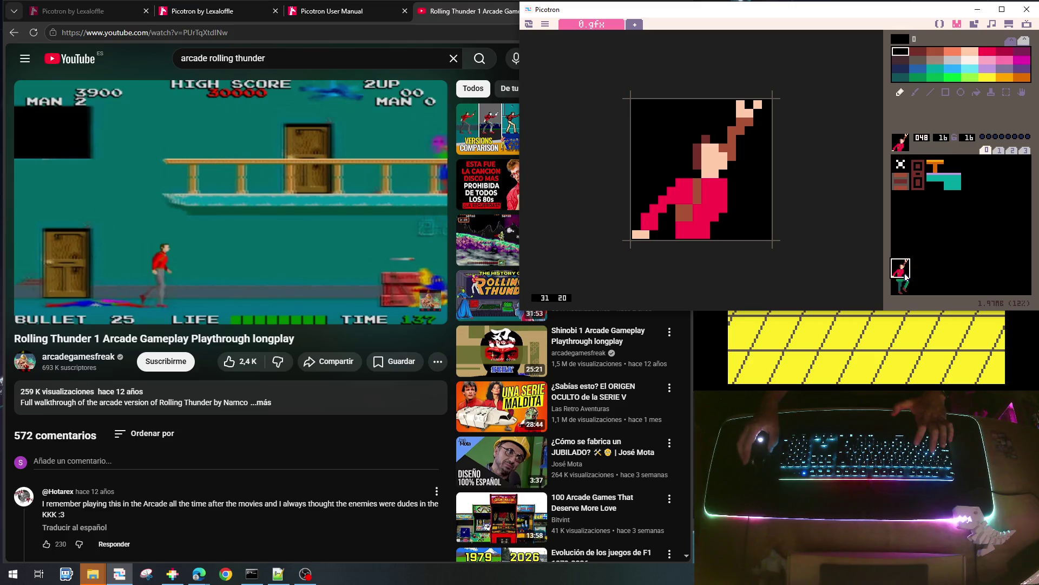
key("ctrl+c")
left_click(920, 268)
key("ctrl+v")
left_click(902, 285)
key("ctrl+c")
left_click(918, 287)
key("ctrl+v")
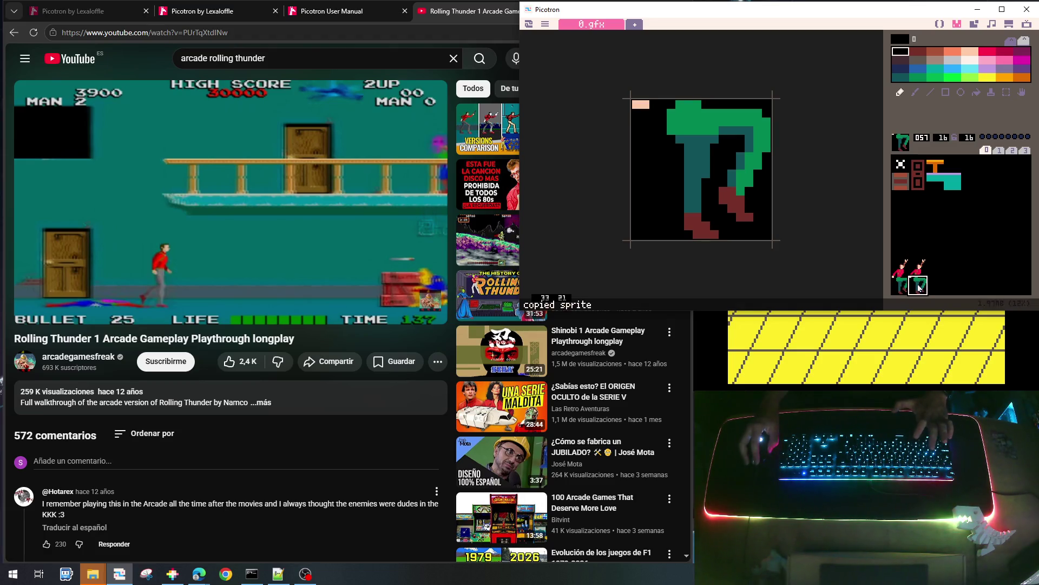
left_click(919, 268)
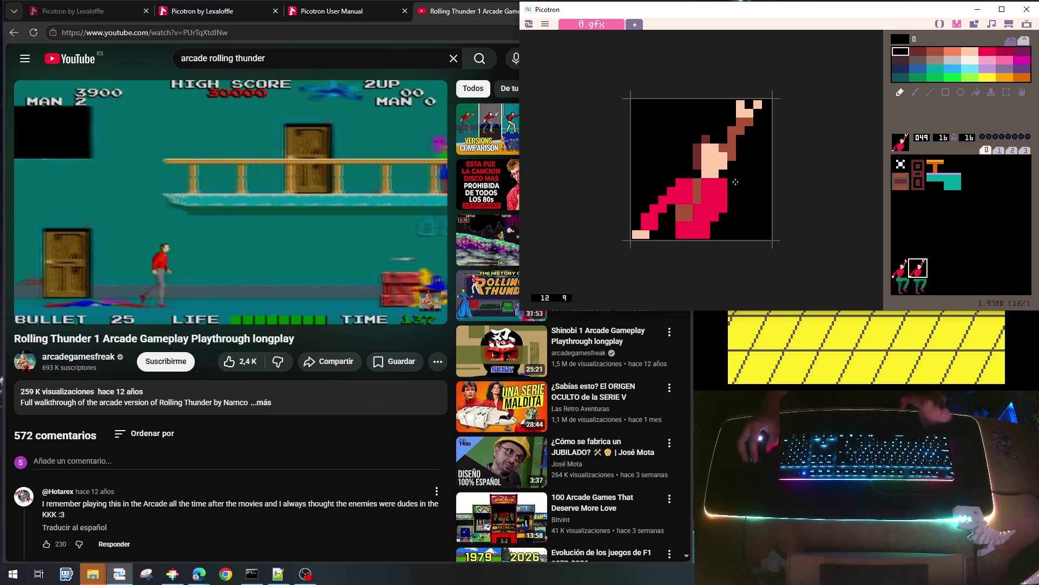
On torso copy 049, paint the raised arm black and add dark-brown foot pixels at lower right
mouse_move(730, 123)
left_mouse_down()
mouse_move(735, 156)
mouse_move(743, 103)
mouse_move(757, 111)
mouse_move(739, 129)
left_mouse_up()
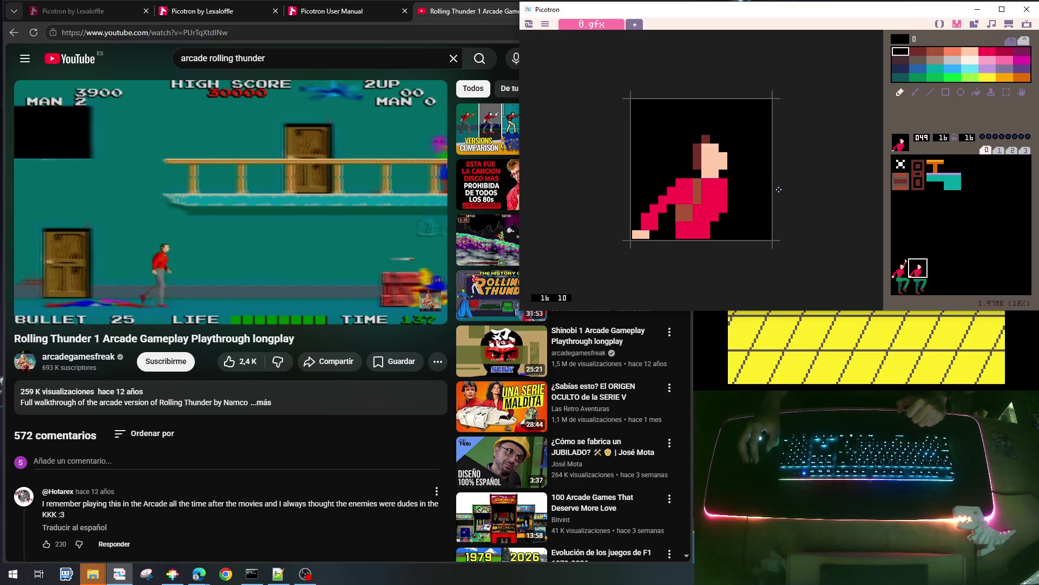
right_click(707, 161)
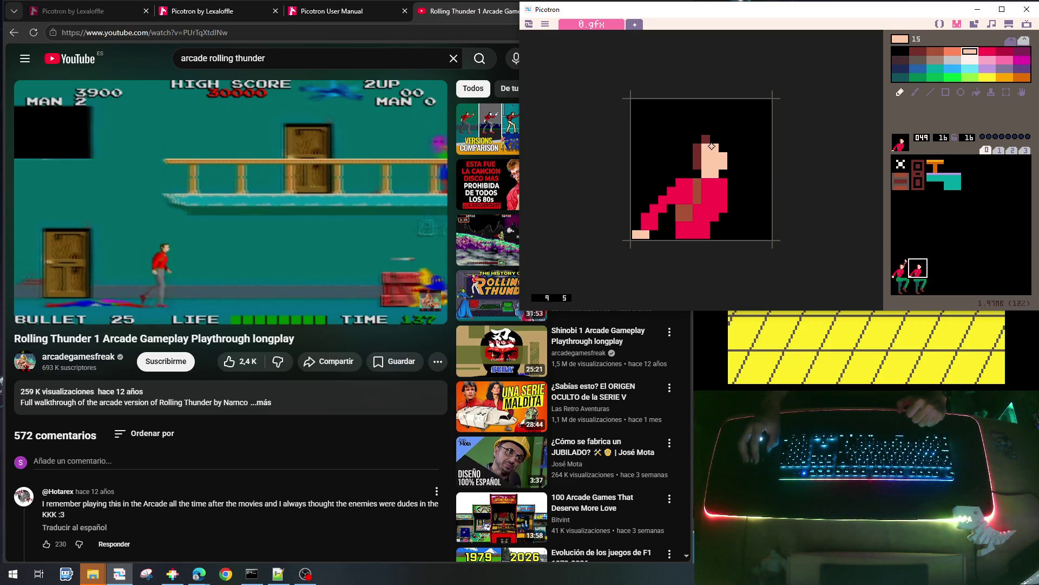
right_click(706, 139)
left_click(715, 138)
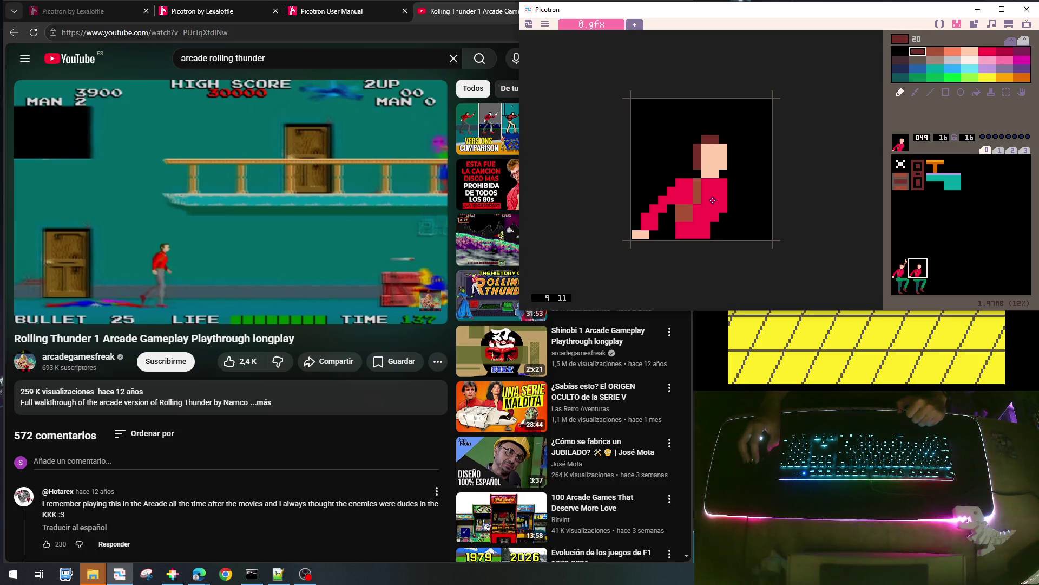
right_click(673, 198)
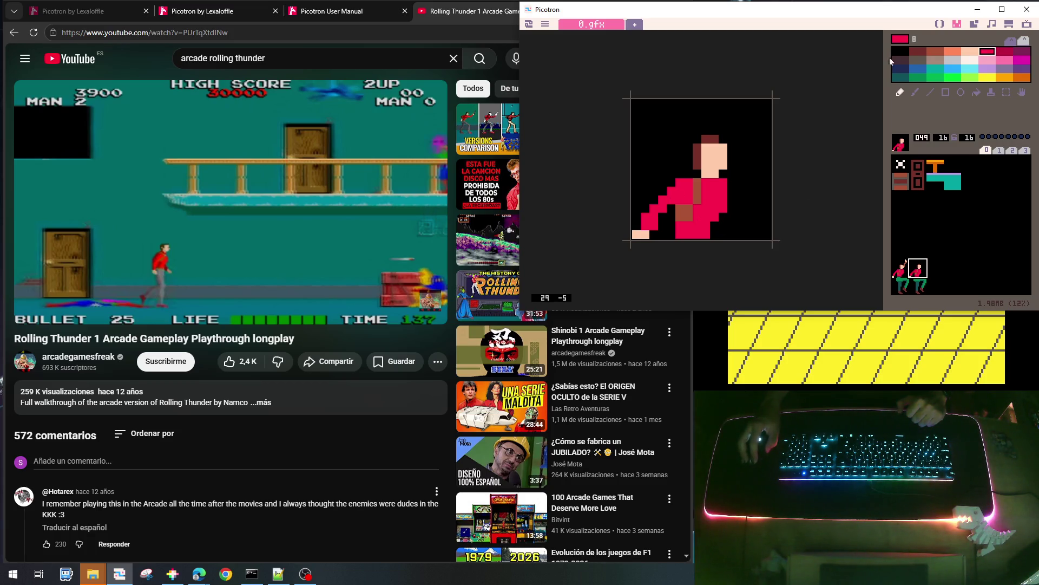
left_click(919, 52)
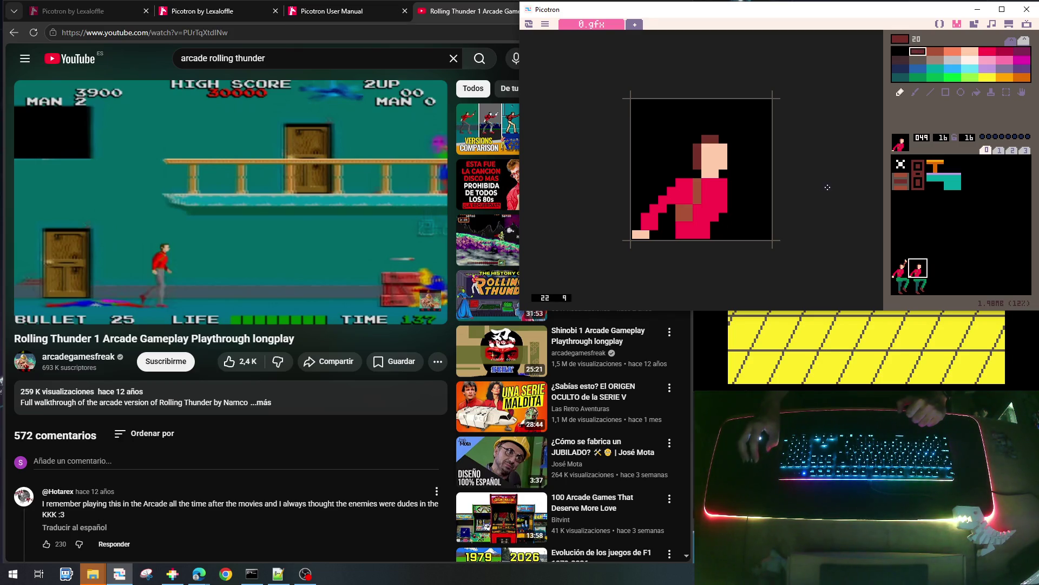
left_click_drag(723, 226, 748, 234)
right_click(719, 158)
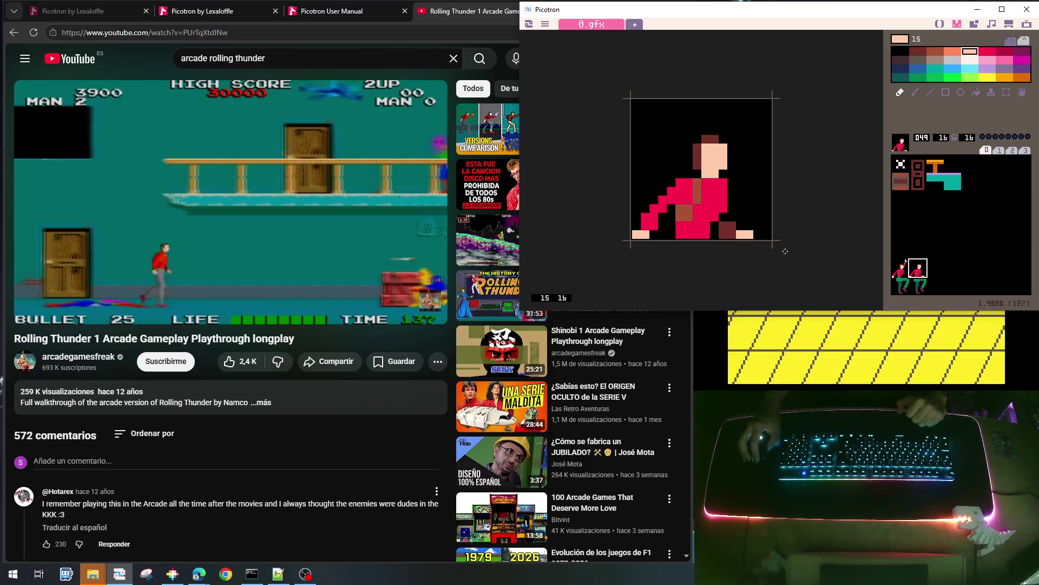
left_click(917, 288)
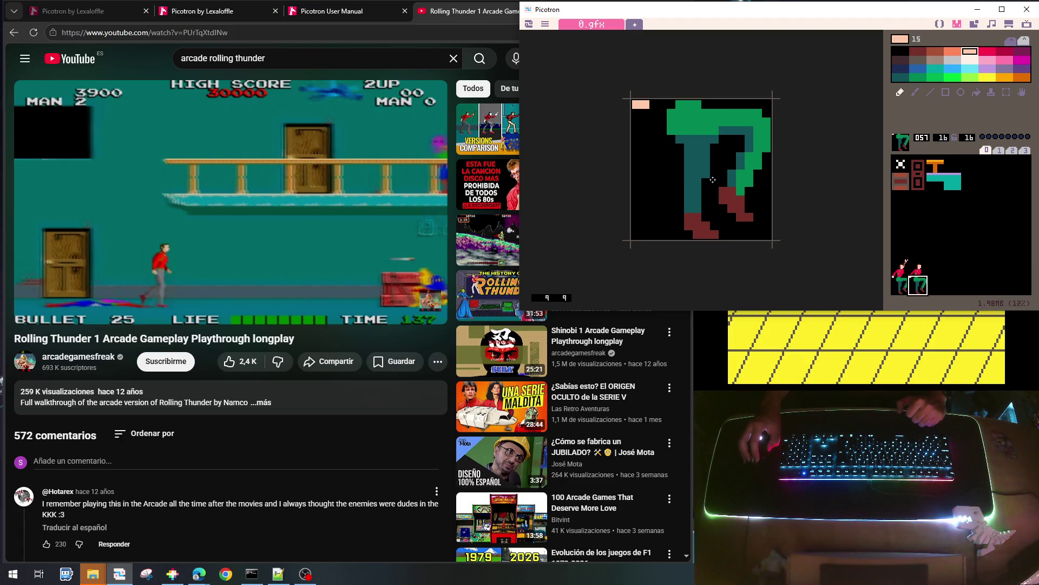
Erase the bent right leg to black and draw a new teal leg angled left
right_click(726, 138)
mouse_move(726, 144)
left_mouse_down()
mouse_move(716, 122)
mouse_move(716, 139)
mouse_move(735, 108)
mouse_move(741, 156)
mouse_move(725, 205)
mouse_move(747, 217)
mouse_move(748, 166)
mouse_move(749, 182)
mouse_move(763, 143)
mouse_move(748, 112)
mouse_move(767, 145)
mouse_move(750, 154)
mouse_move(752, 130)
left_mouse_up()
left_click(741, 157)
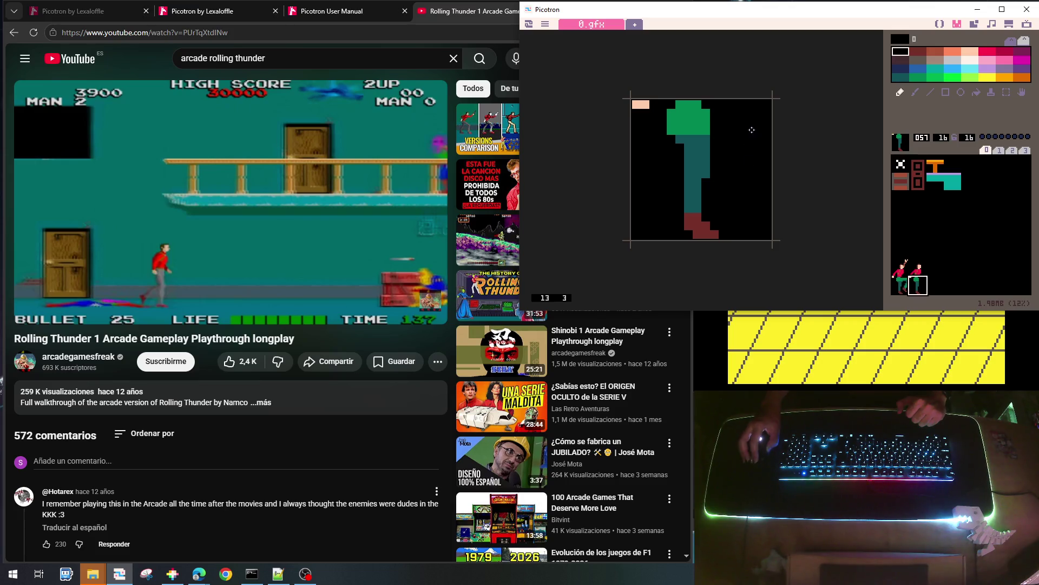
right_click(693, 168)
mouse_move(672, 162)
left_mouse_down()
mouse_move(645, 205)
mouse_move(654, 219)
mouse_move(670, 187)
left_mouse_up()
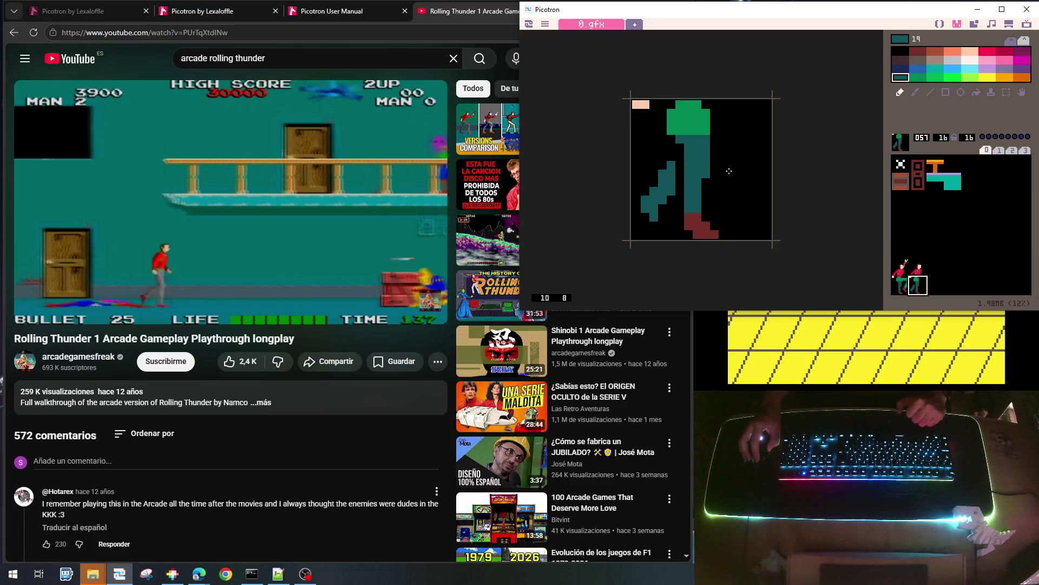
Flood-fill the standing leg green and add a peach pixel block at top right
right_click(689, 120)
left_click(976, 92)
left_click(699, 158)
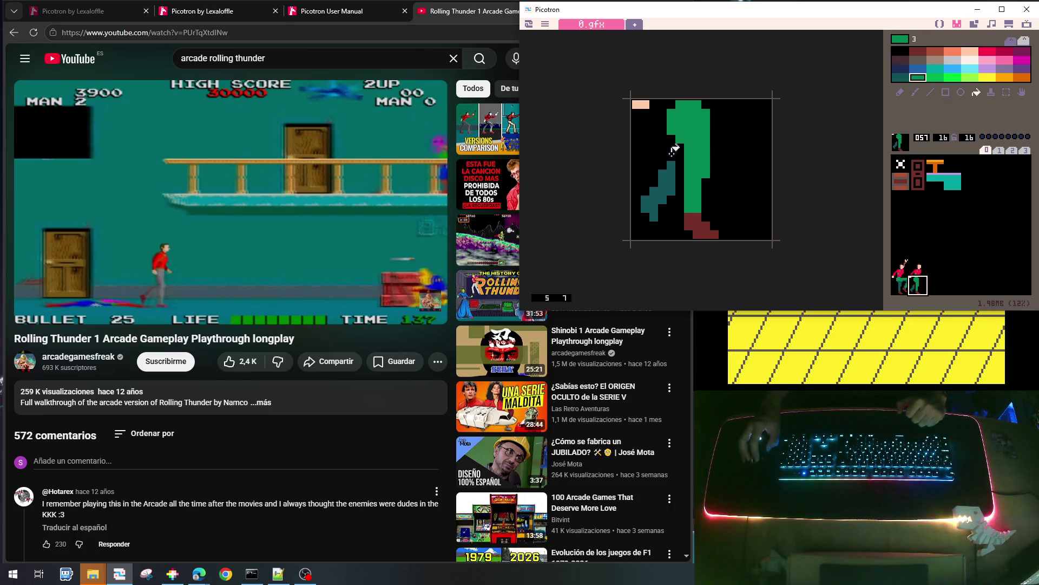
left_click(900, 92)
right_click(637, 105)
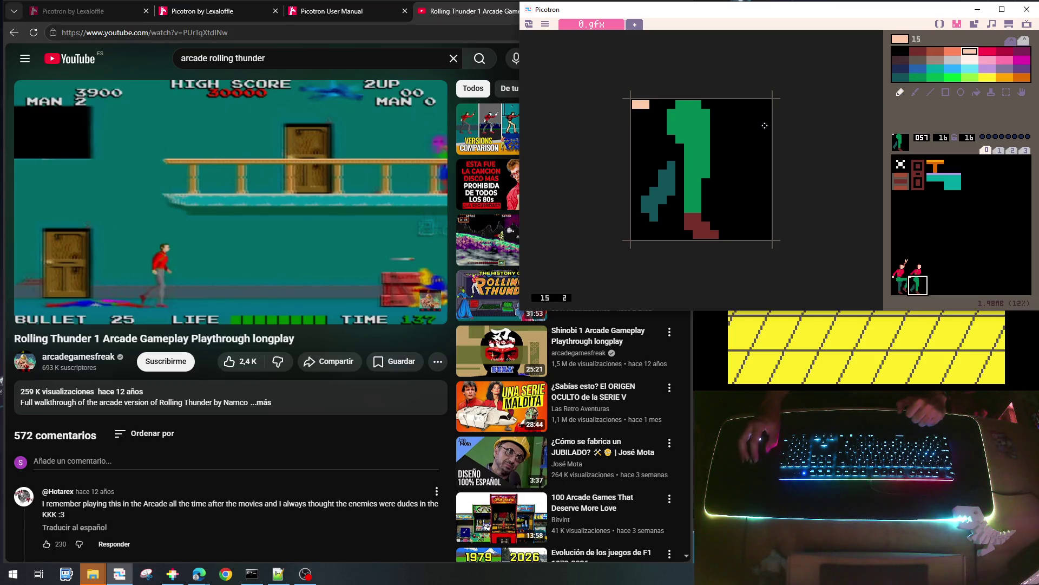
left_click_drag(732, 105, 741, 104)
Compare torso copy 049 and legs copy 057 against empty sprite slots
left_click(983, 275)
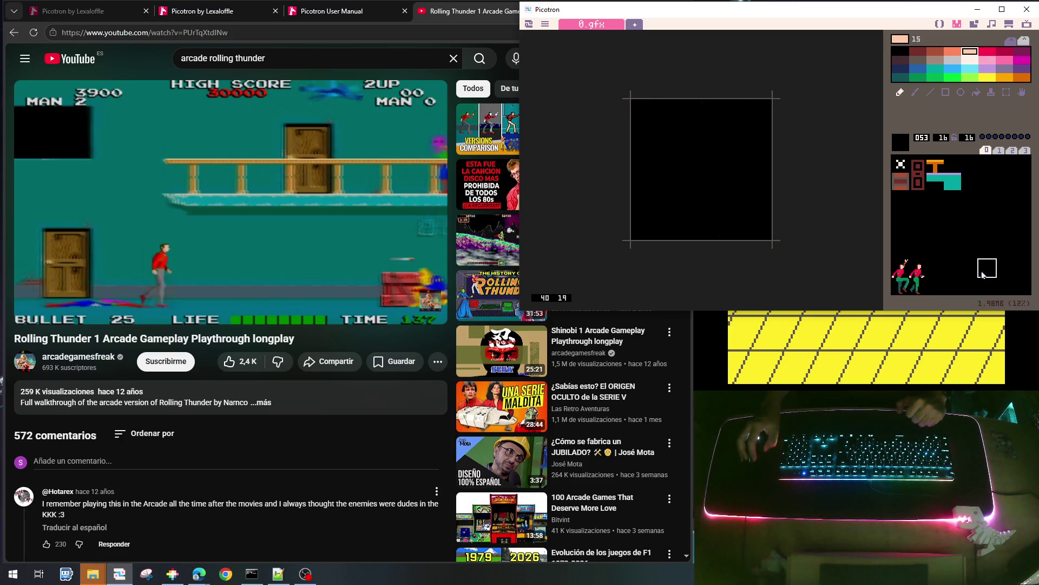
left_click(918, 269)
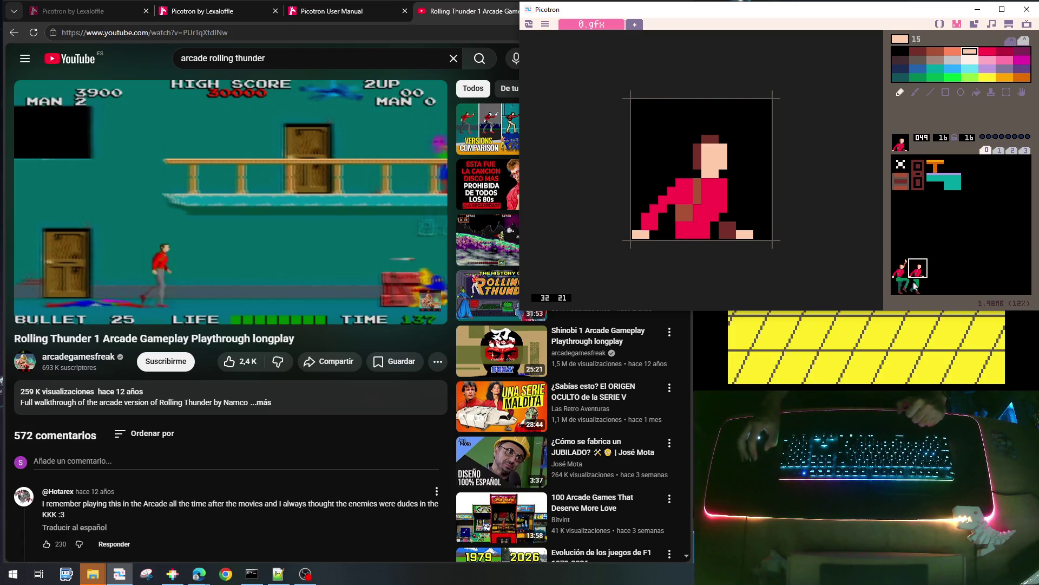
left_click(918, 285)
right_click(720, 125)
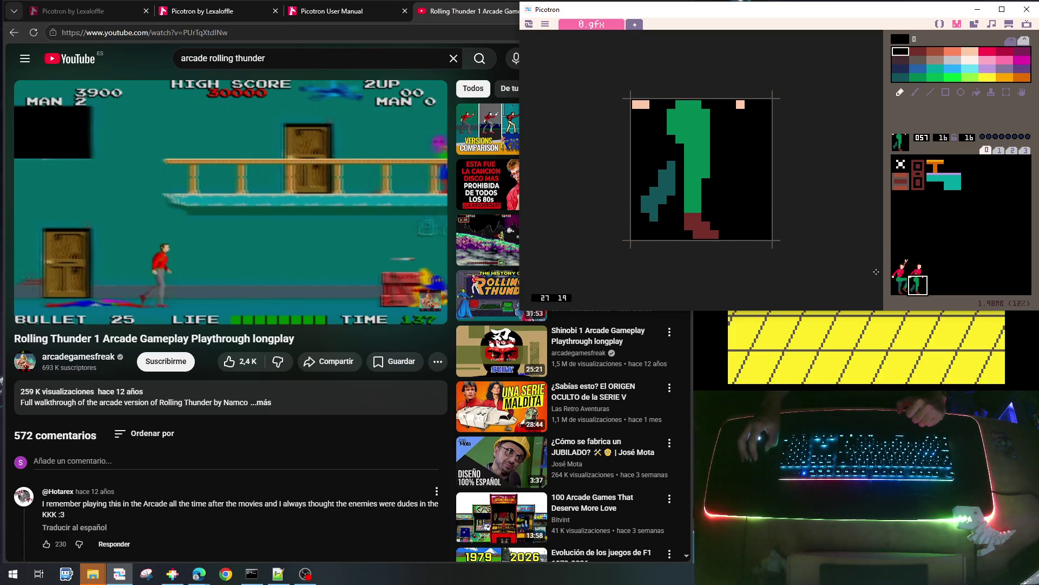
left_click(970, 284)
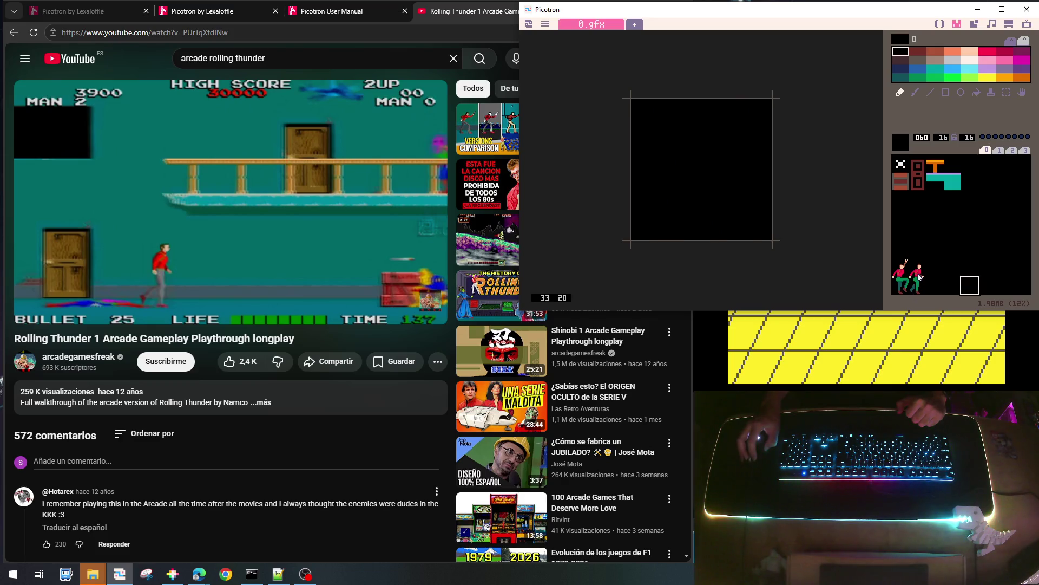
left_click(918, 269)
left_click(918, 286)
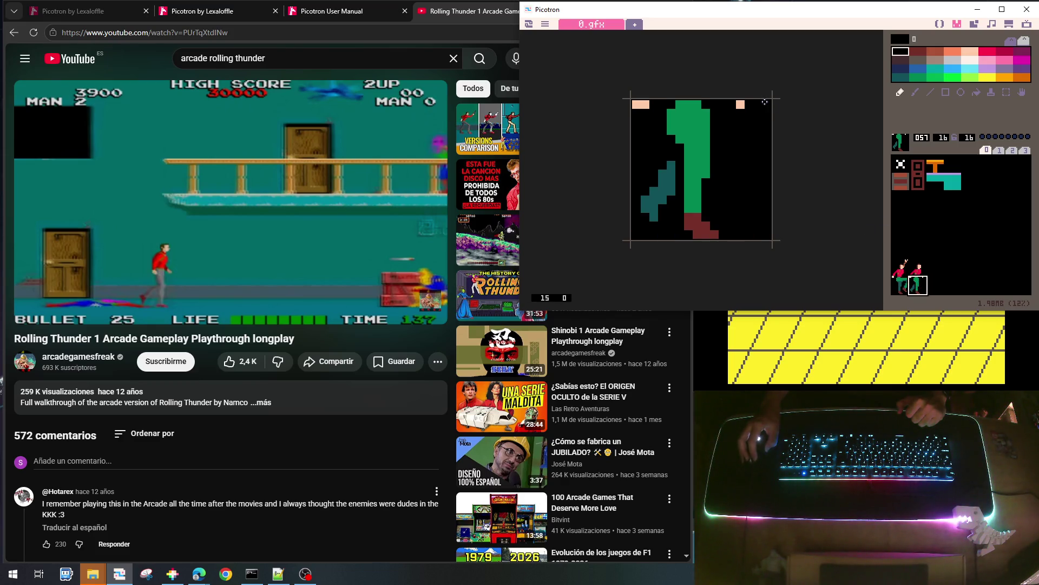
Recolour two foot pixels green and paint a dark-red foot at the teal leg's end
right_click(748, 104)
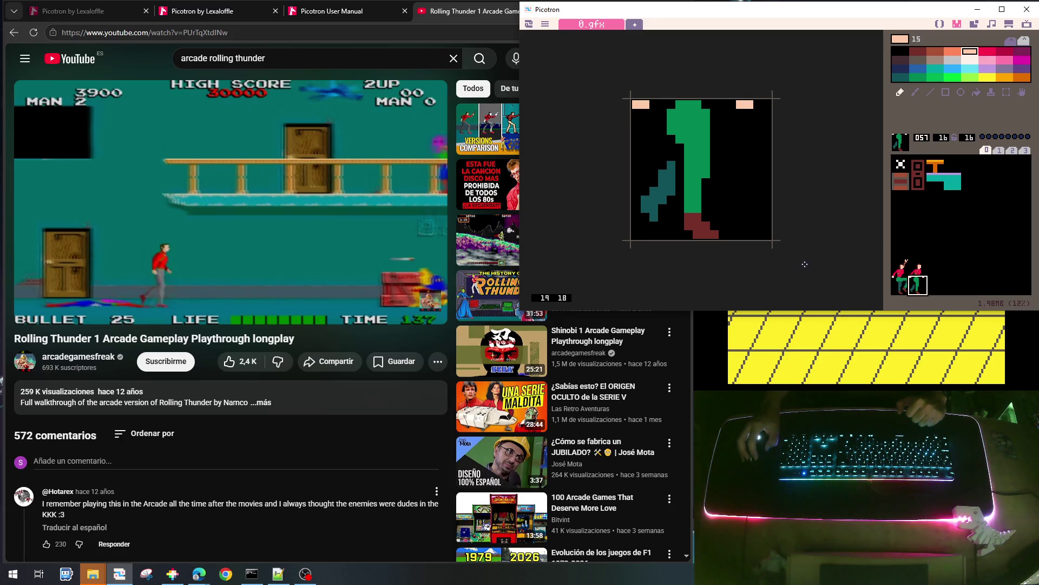
right_click(704, 208)
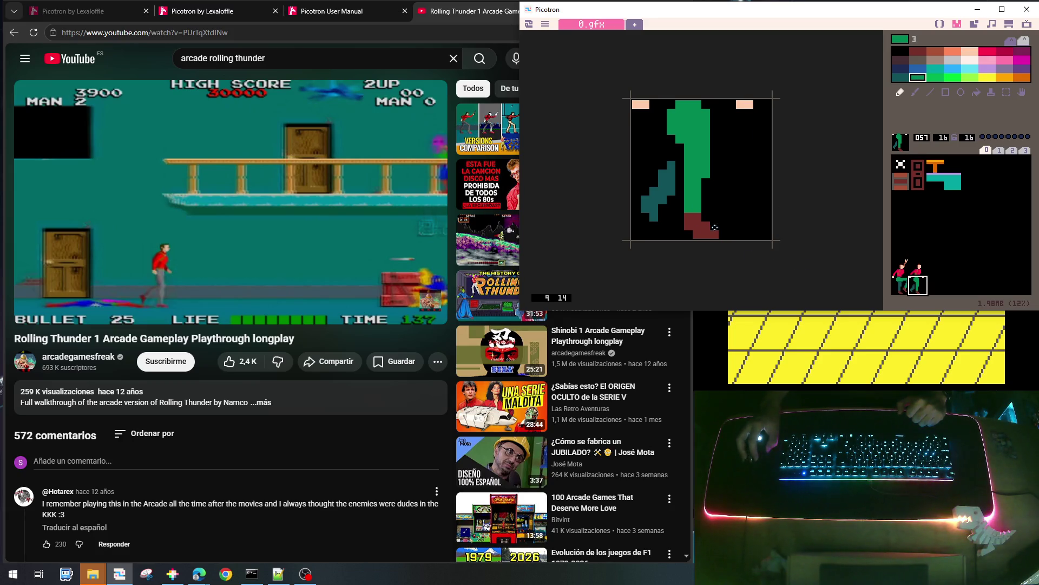
right_click(696, 230)
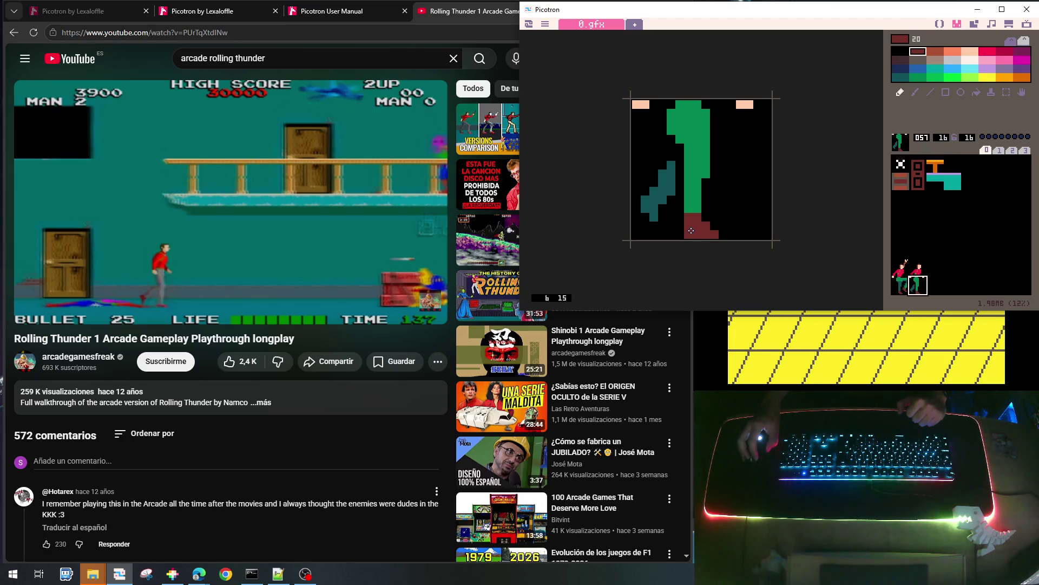
right_click(695, 196)
left_click_drag(698, 216, 689, 217)
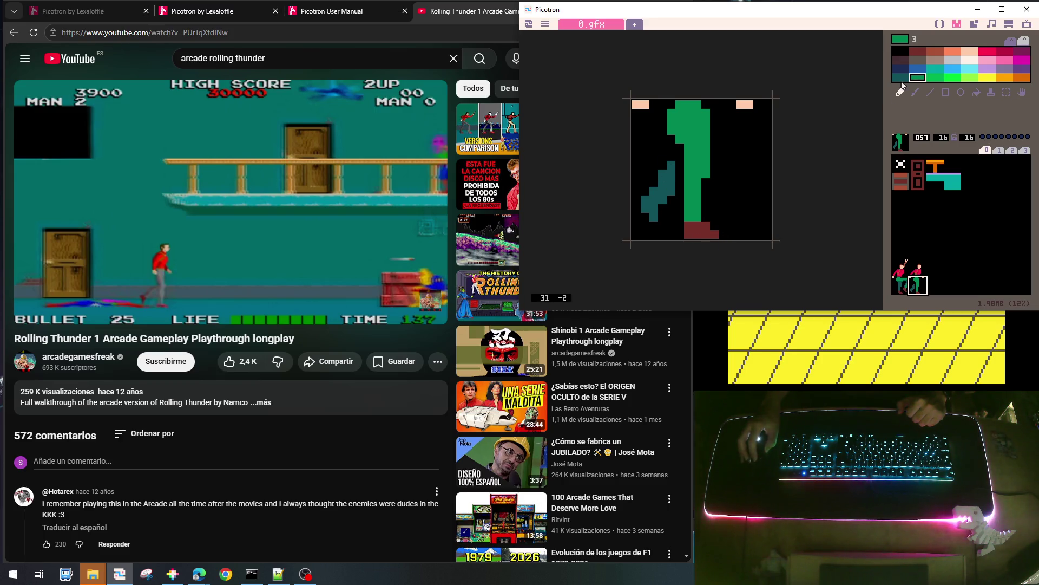
left_click(919, 50)
mouse_move(647, 205)
left_mouse_down()
mouse_move(655, 224)
mouse_move(663, 216)
mouse_move(655, 227)
mouse_move(664, 219)
left_mouse_up()
right_click(667, 226)
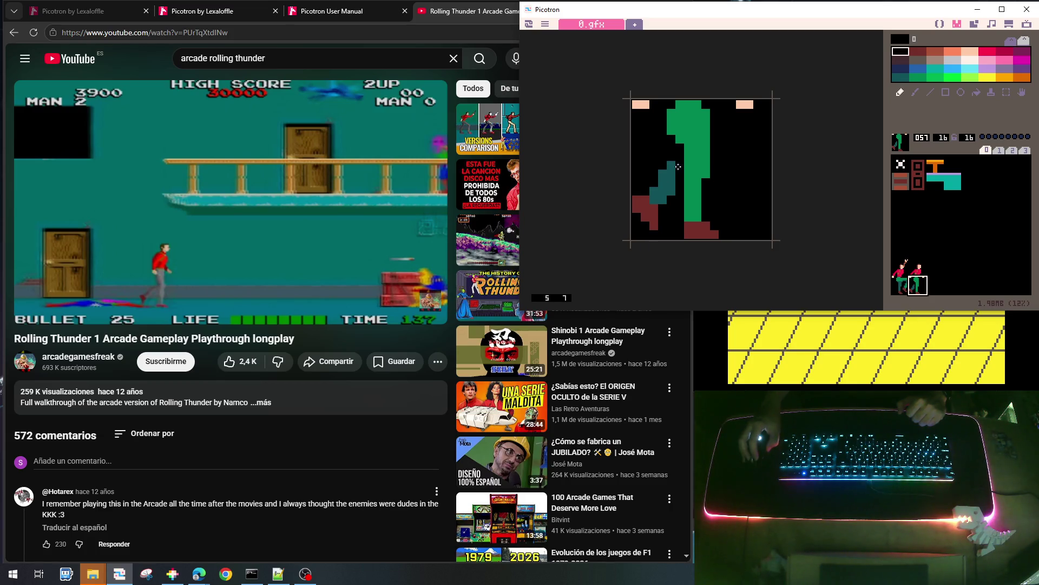
left_click(953, 234)
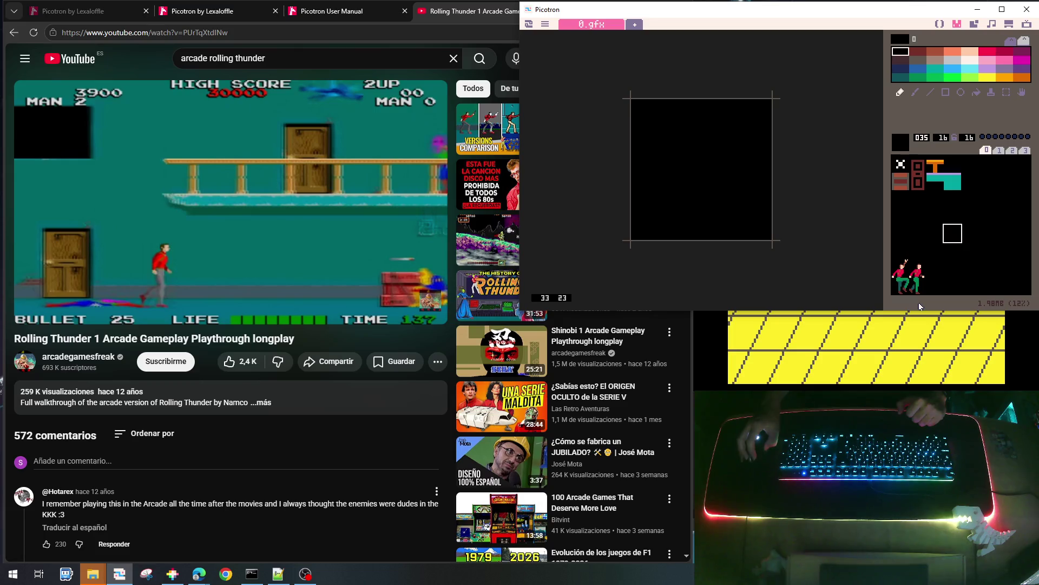
On torso copy 049, paint the bottom-left pink pixels black
left_click(917, 268)
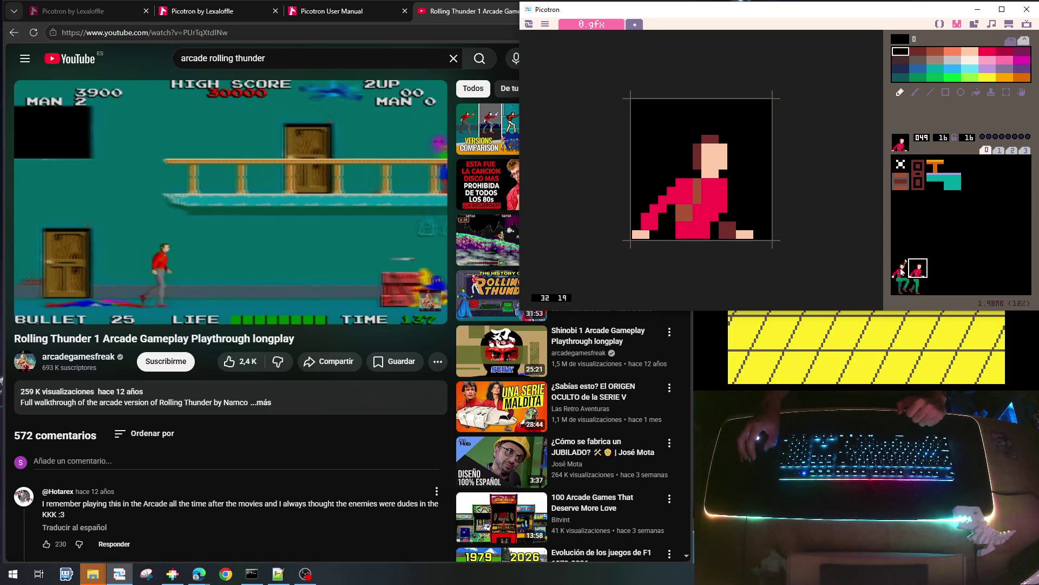
right_click(671, 195)
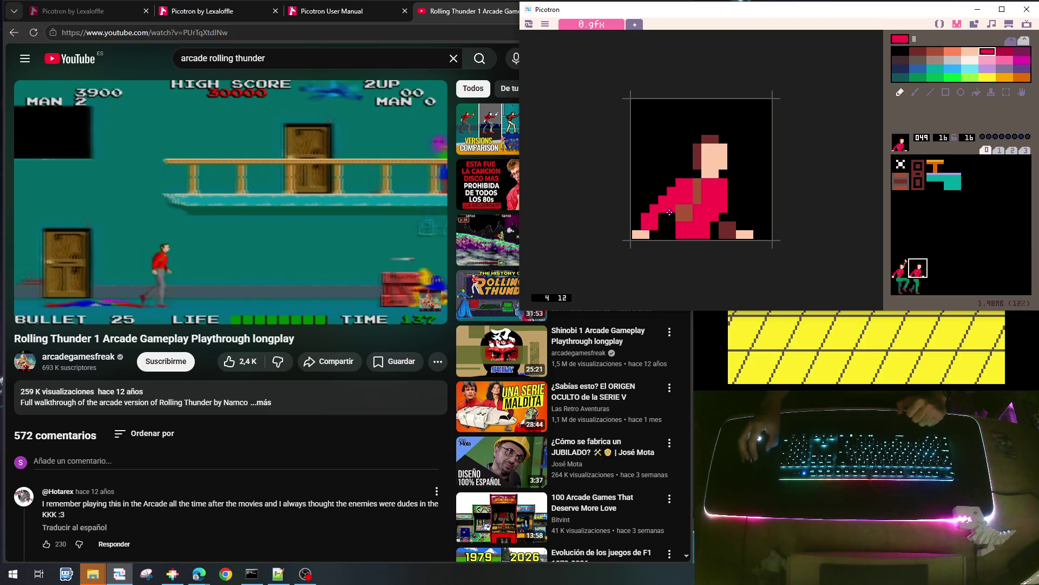
right_click(647, 195)
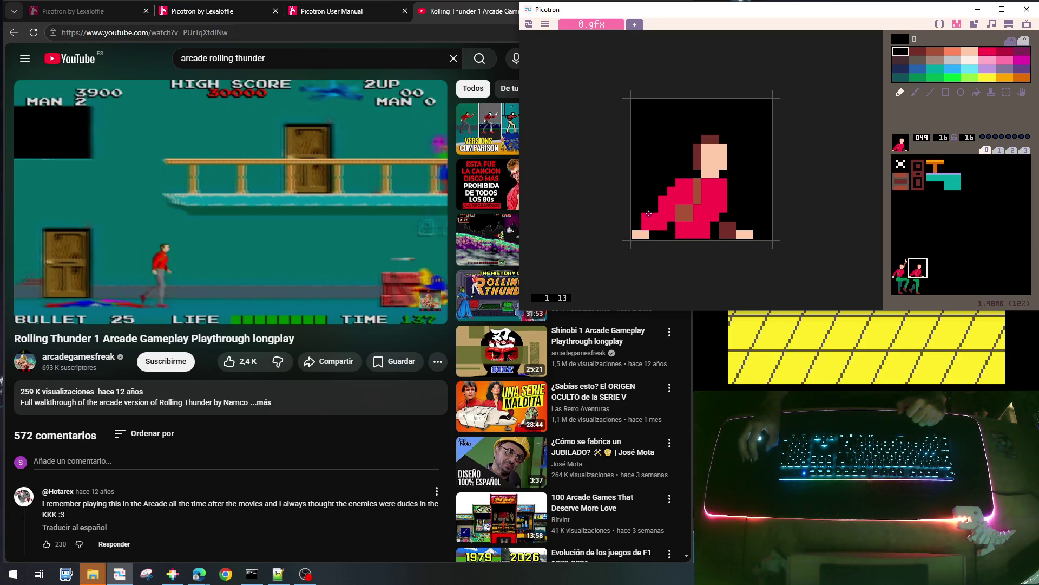
left_click_drag(637, 233, 646, 234)
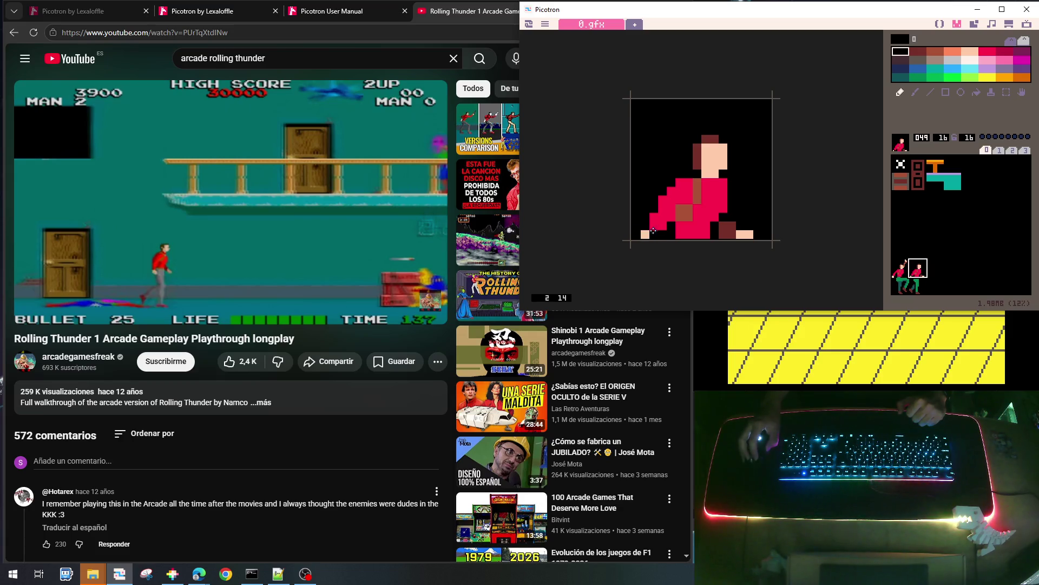
right_click(647, 233)
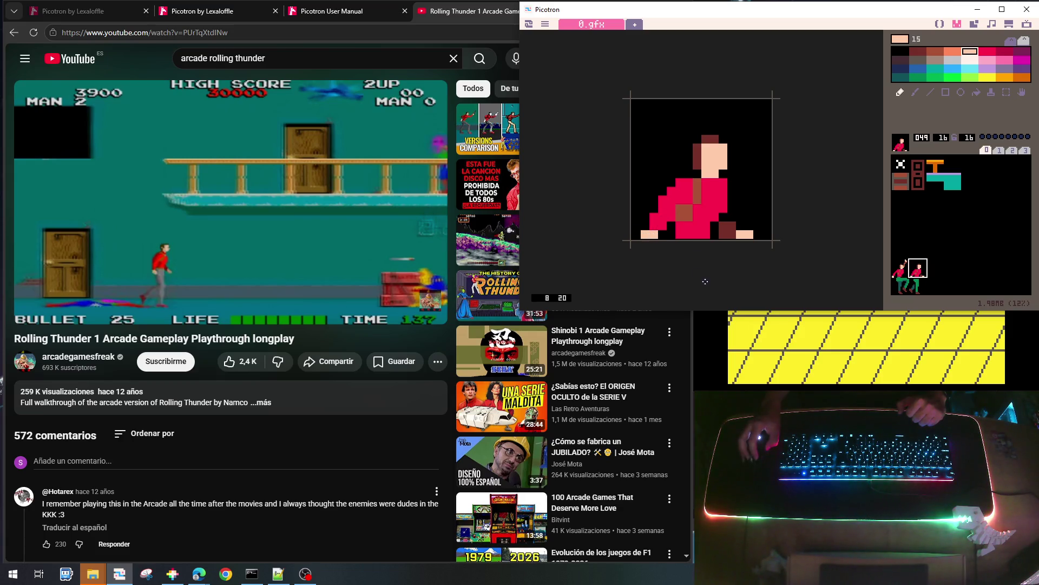
On legs copy 057, move the top-left peach pixel one pixel right
left_click(914, 288)
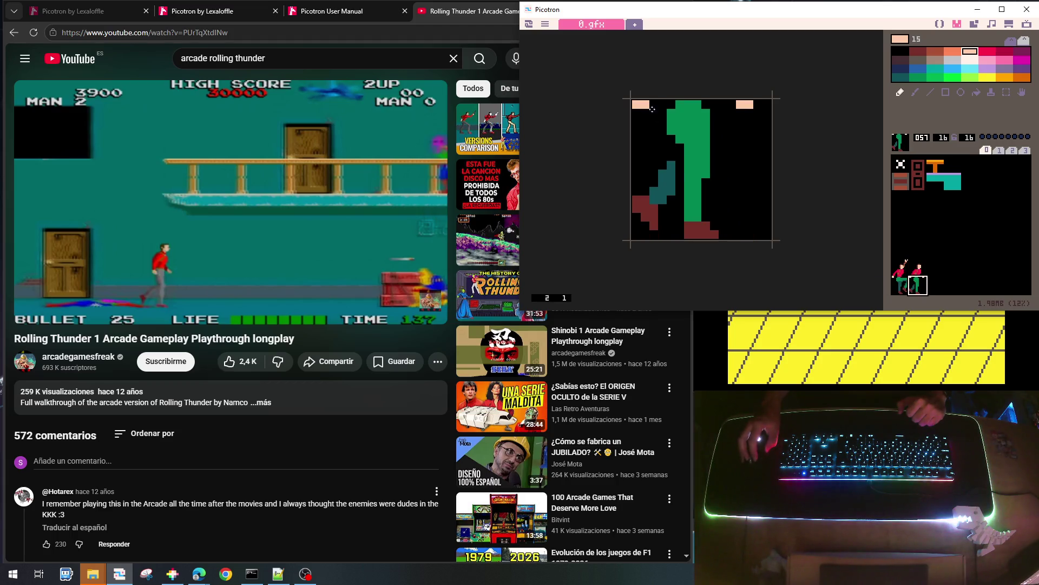
right_click(642, 110)
left_click(636, 104)
right_click(645, 104)
left_click(654, 104)
left_click(952, 270)
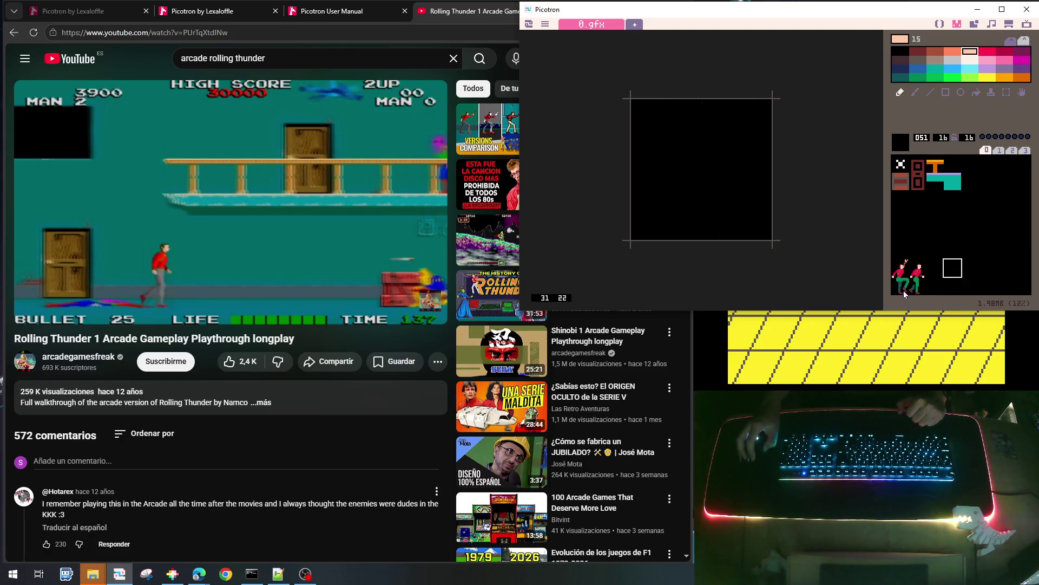
Shift figure 049 up one pixel, paint a peach row under the left foot, and extend the dark-brown leg
left_click(914, 275)
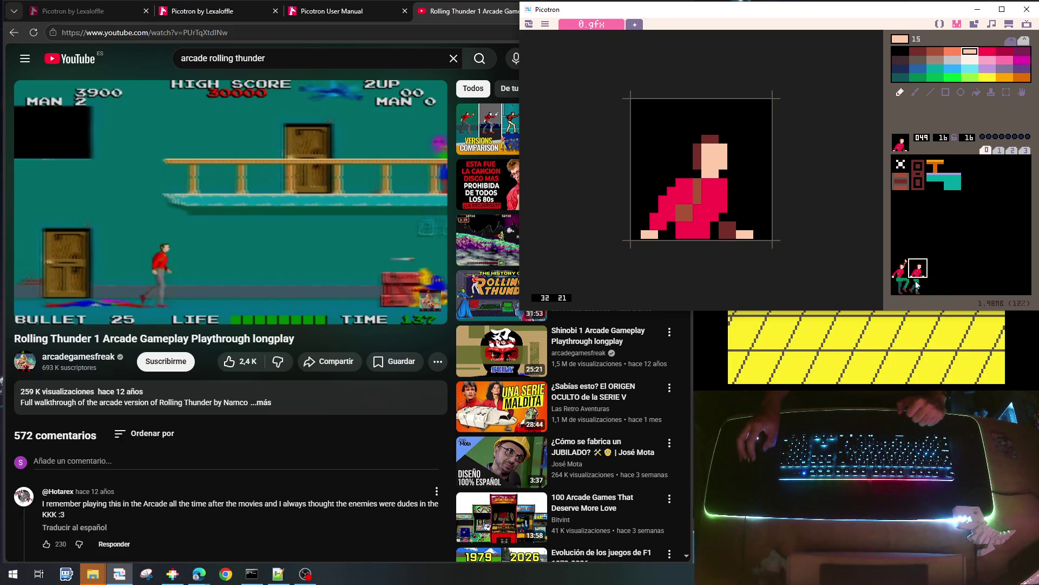
key("Up")
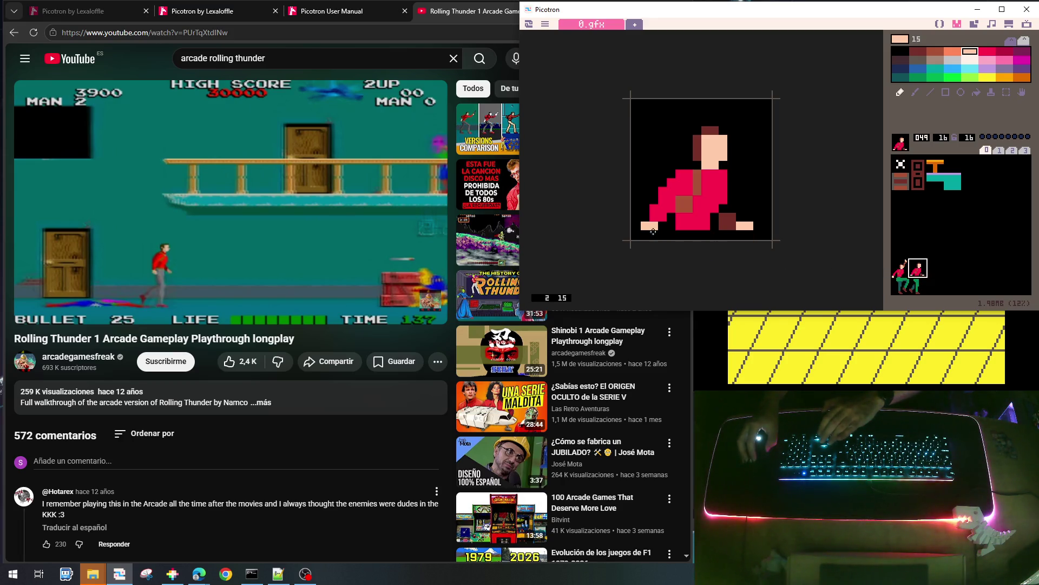
mouse_move(654, 234)
left_mouse_down()
mouse_move(646, 234)
mouse_move(706, 233)
left_mouse_up()
right_click(704, 223)
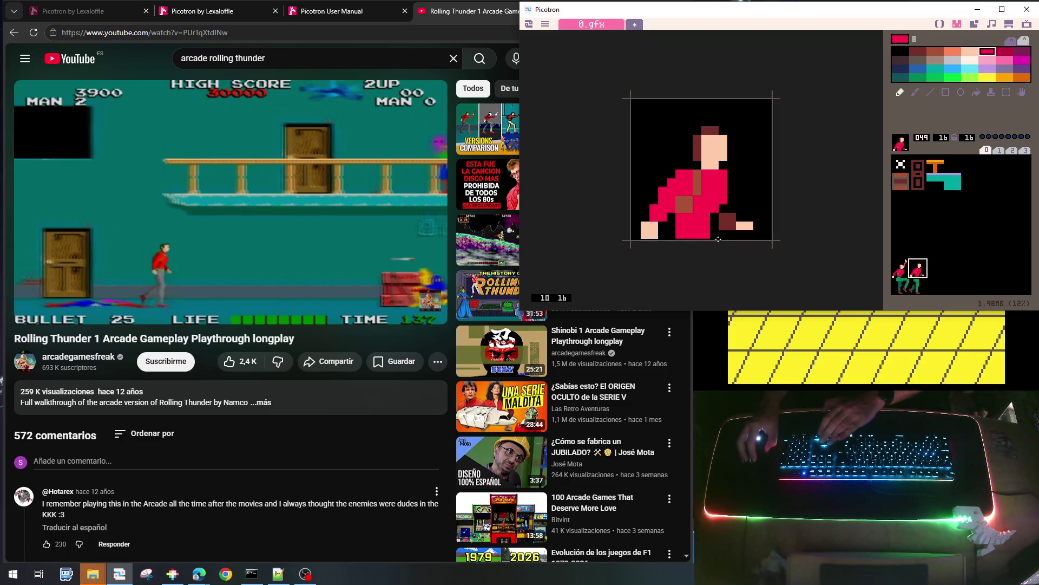
right_click(735, 174)
right_click(696, 224)
right_click(726, 221)
left_click(741, 217)
left_click(740, 225)
Add two peach pixels in the bottom row and erase a stray dark-maroon pixel near the feet
right_click(750, 228)
left_click(749, 234)
left_click(740, 233)
right_click(720, 207)
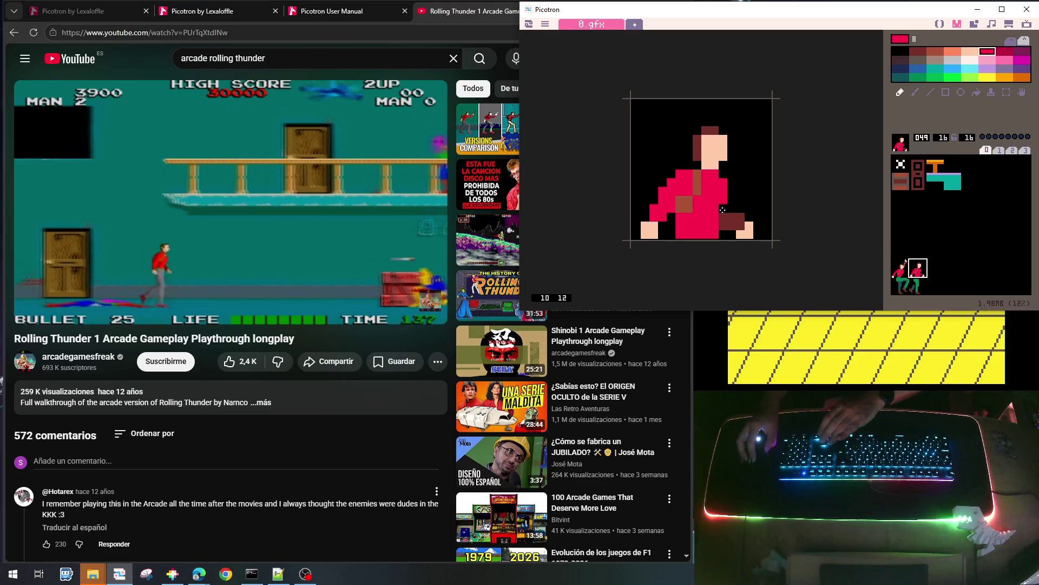
right_click(723, 209)
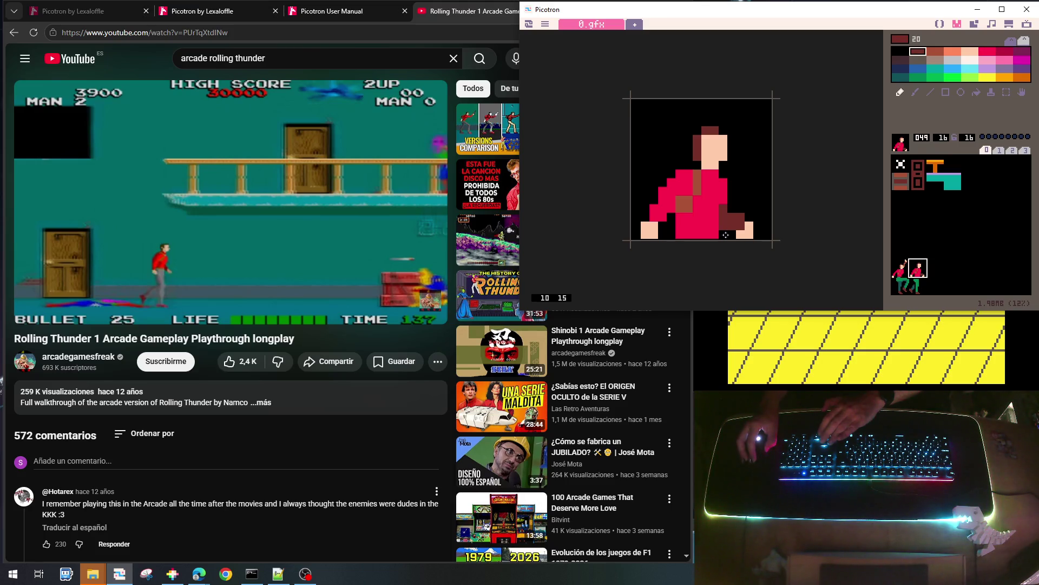
right_click(726, 235)
left_click(741, 216)
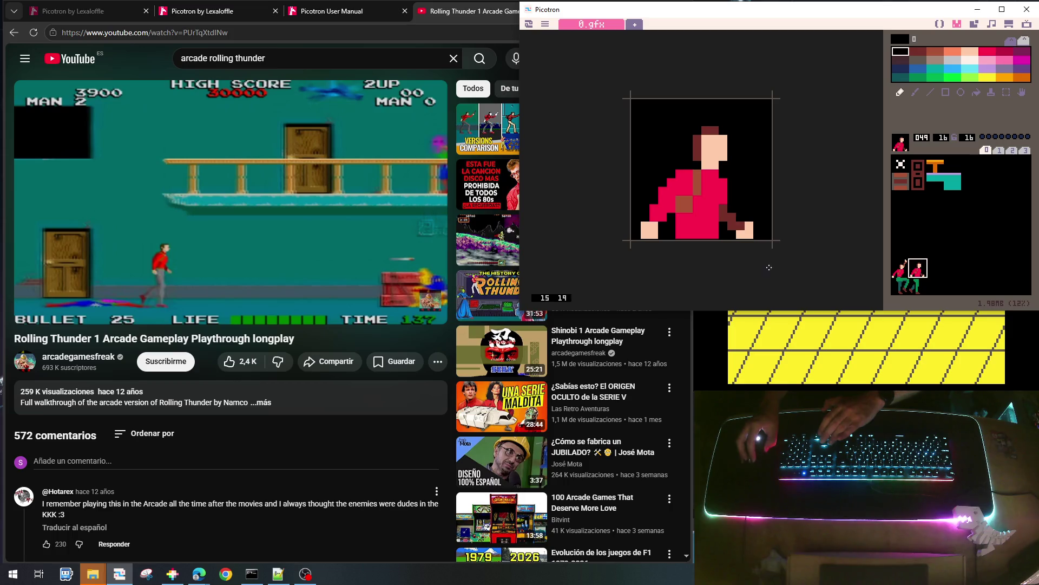
left_click(1001, 293)
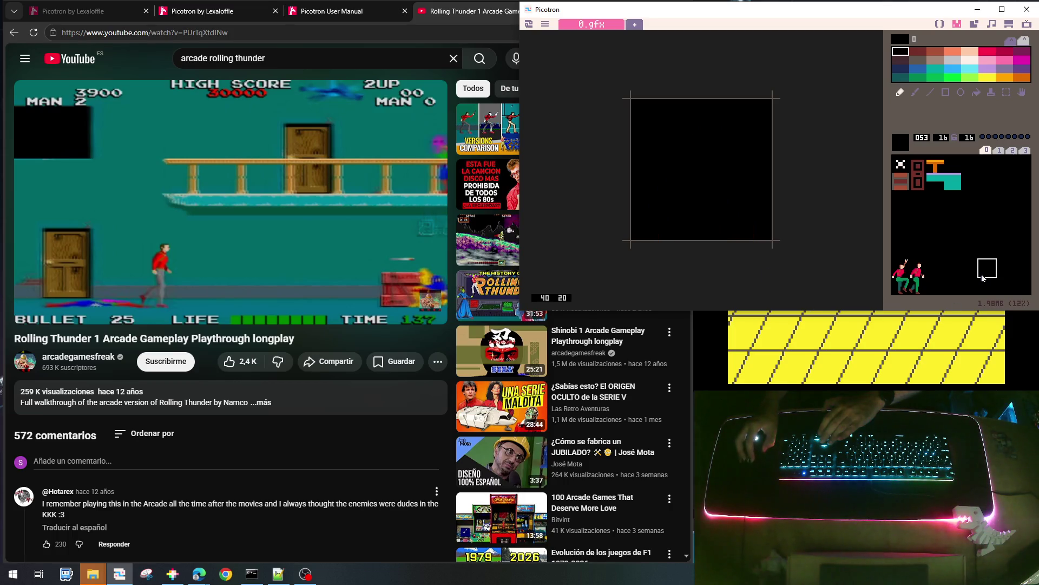
Shift the upper-body sprite 049 one pixel to the right
left_click(918, 285)
right_click(705, 121)
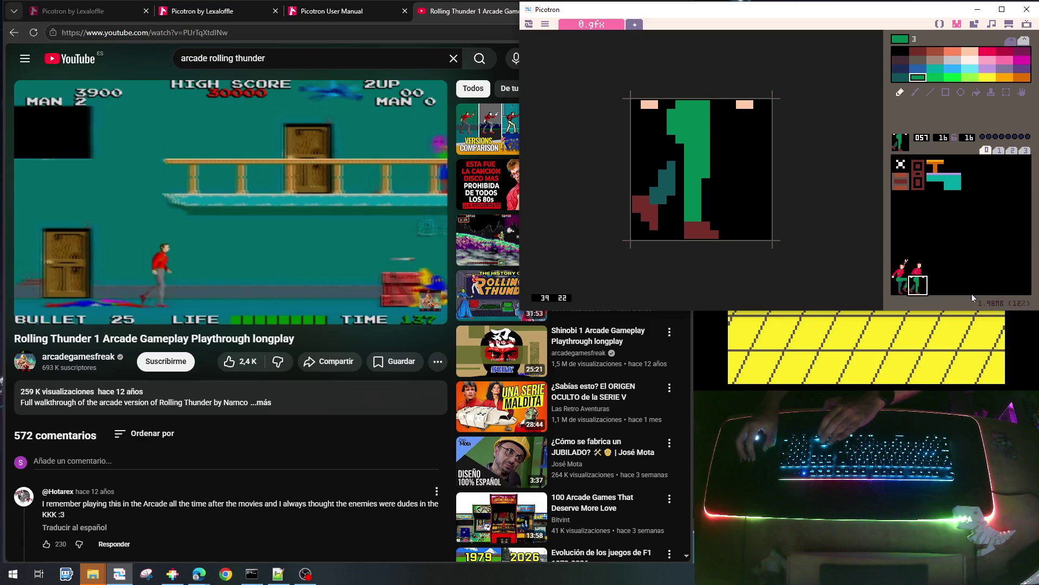
left_click(950, 272)
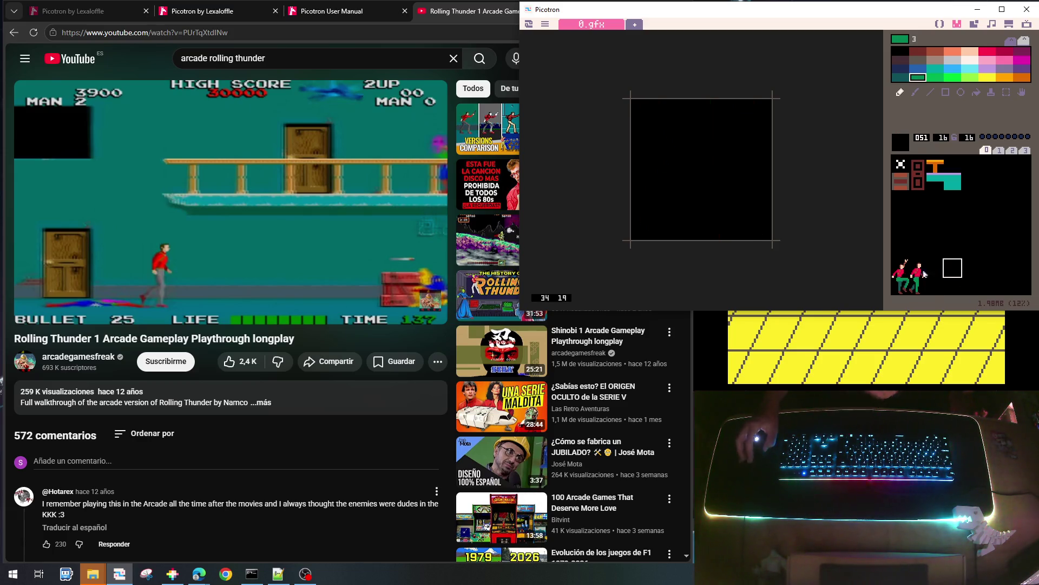
left_click(923, 273)
left_click(915, 288)
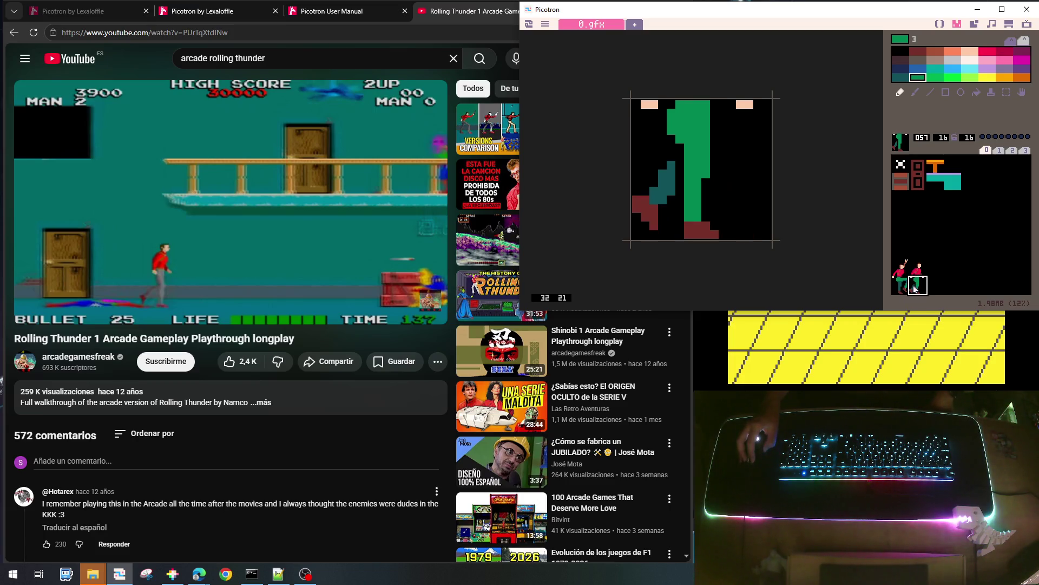
left_click(913, 269)
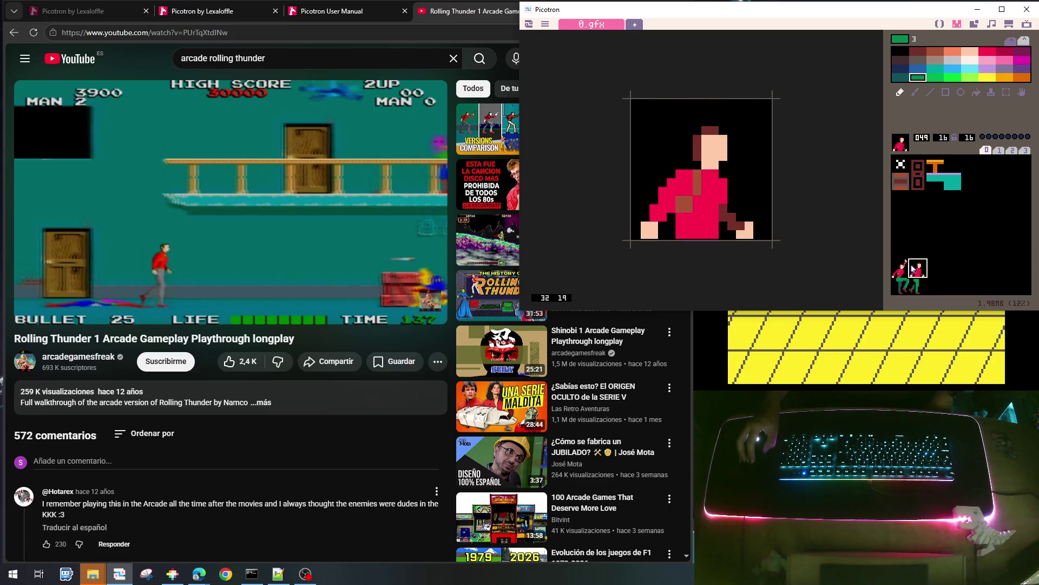
key("Right")
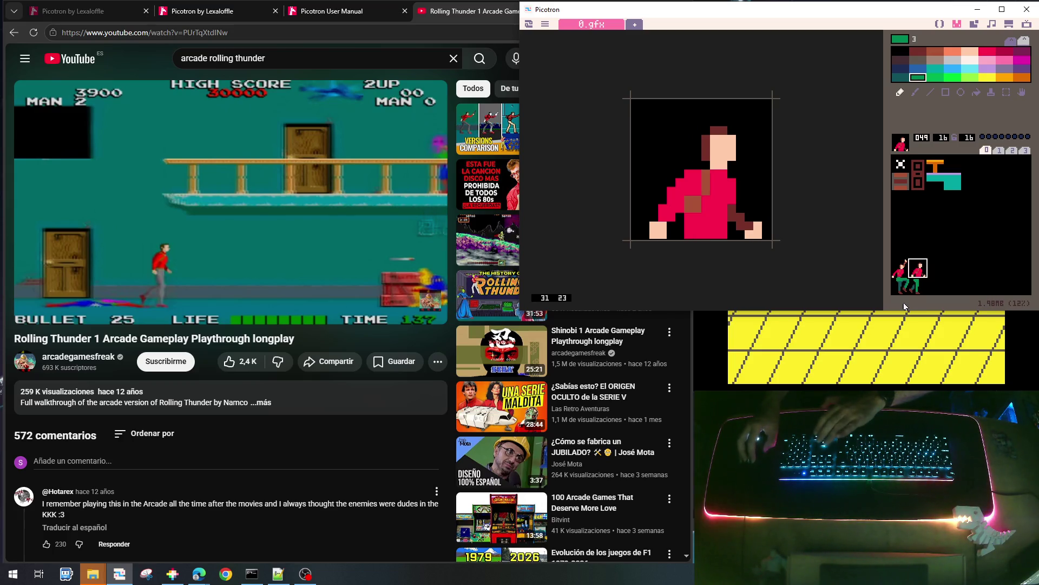
Paint a dark-teal stripe down the leg in legs copy 057
left_click(916, 288)
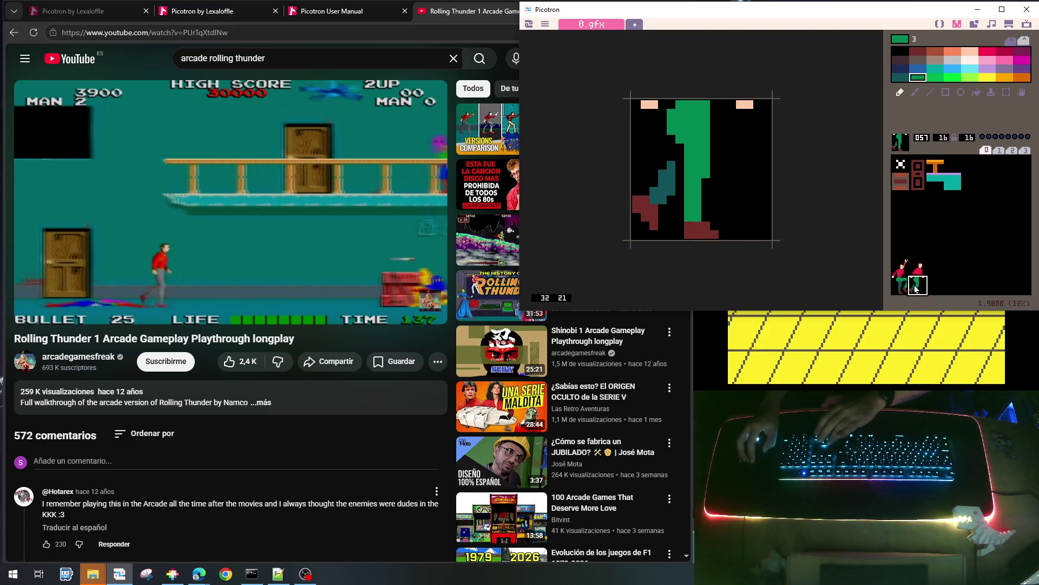
left_click(957, 275)
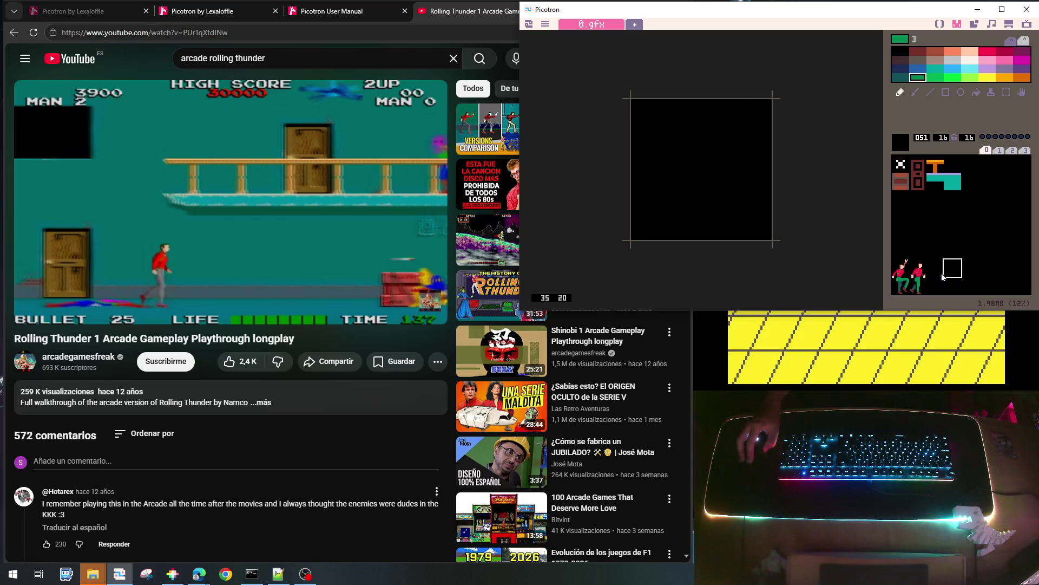
left_click(915, 287)
right_click(680, 171)
left_click(688, 147)
left_click_drag(687, 156, 688, 183)
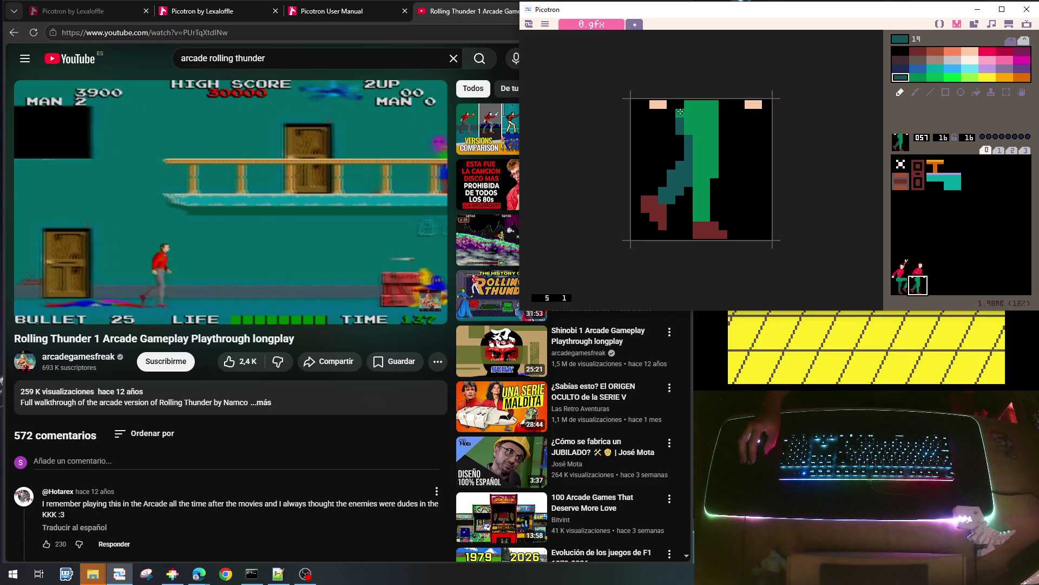
Review sprites 057 and 049, then switch to main.lua in the code editor
left_click(984, 266)
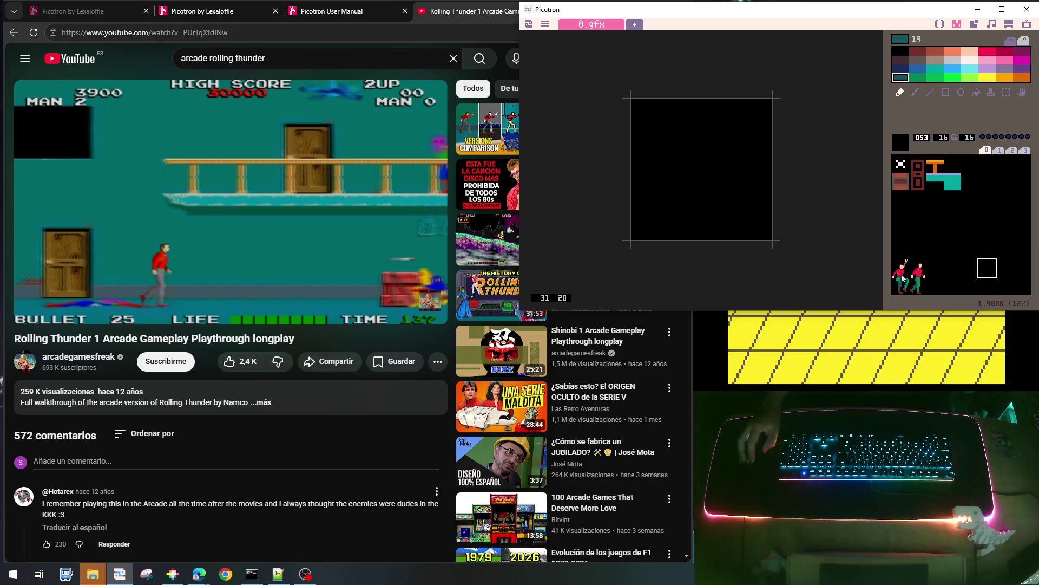
left_click(918, 281)
right_click(674, 136)
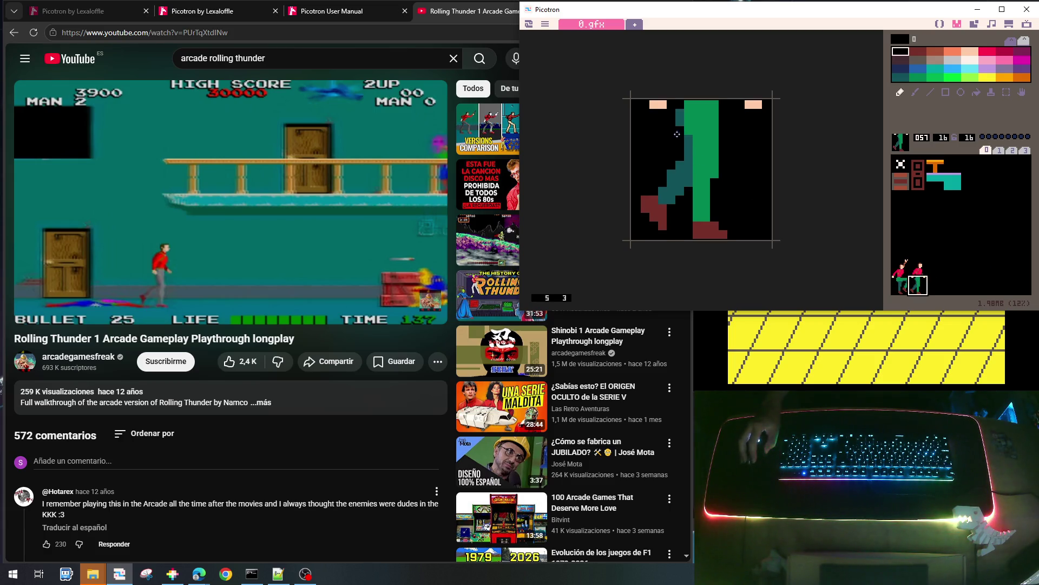
left_click(941, 286)
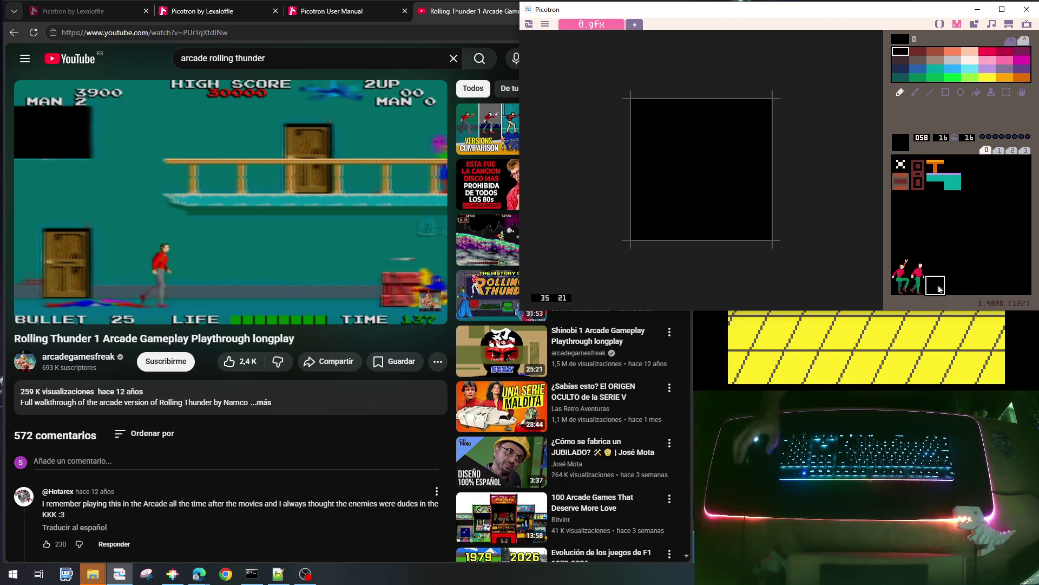
left_click(919, 269)
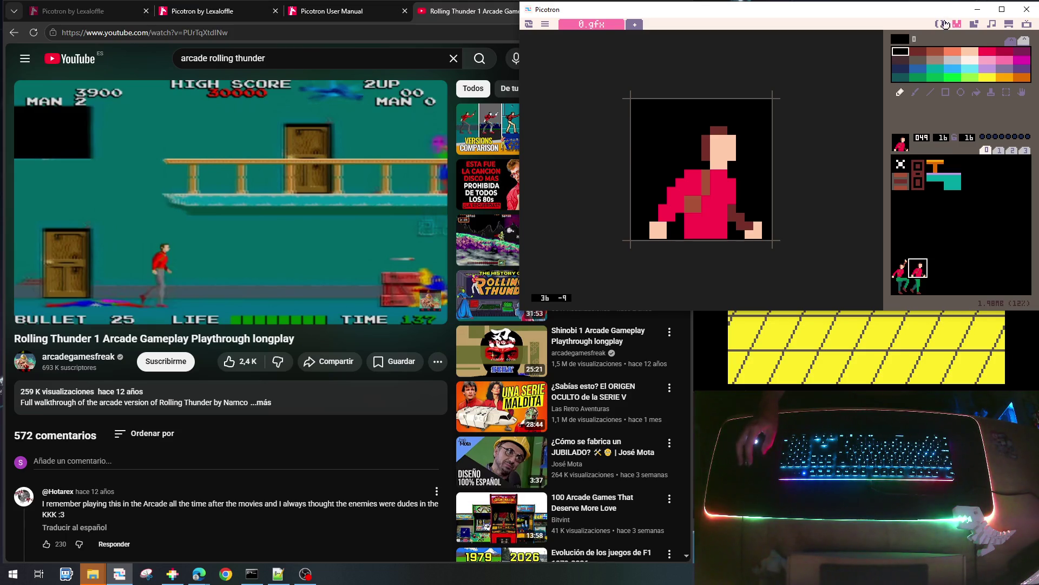
left_click(944, 24)
Declare 'local ispr0,ispr1' below local p=gplayer in draw_player
scroll(812, 138, "down", 20)
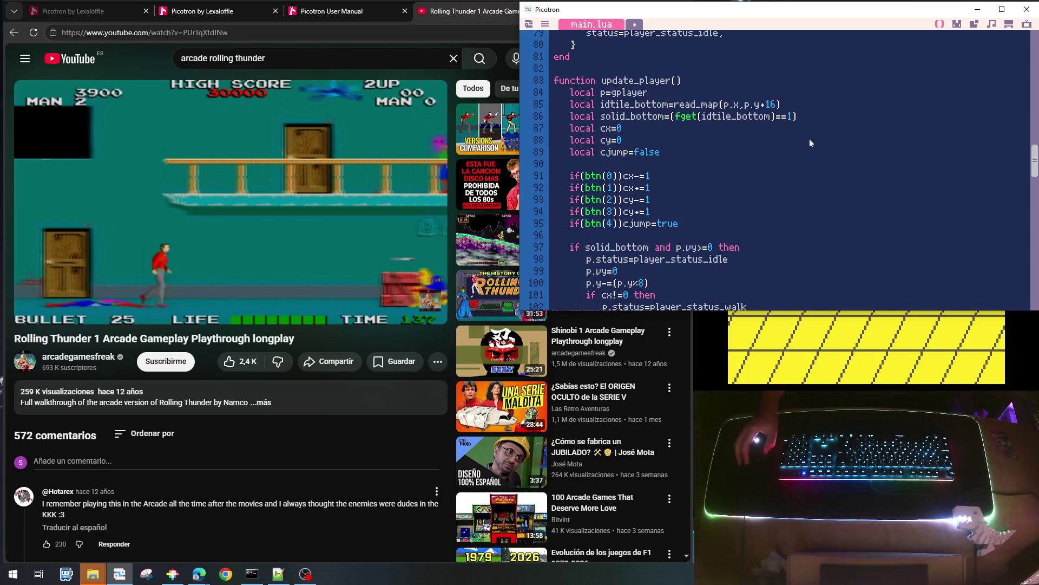
scroll(810, 142, "down", 3)
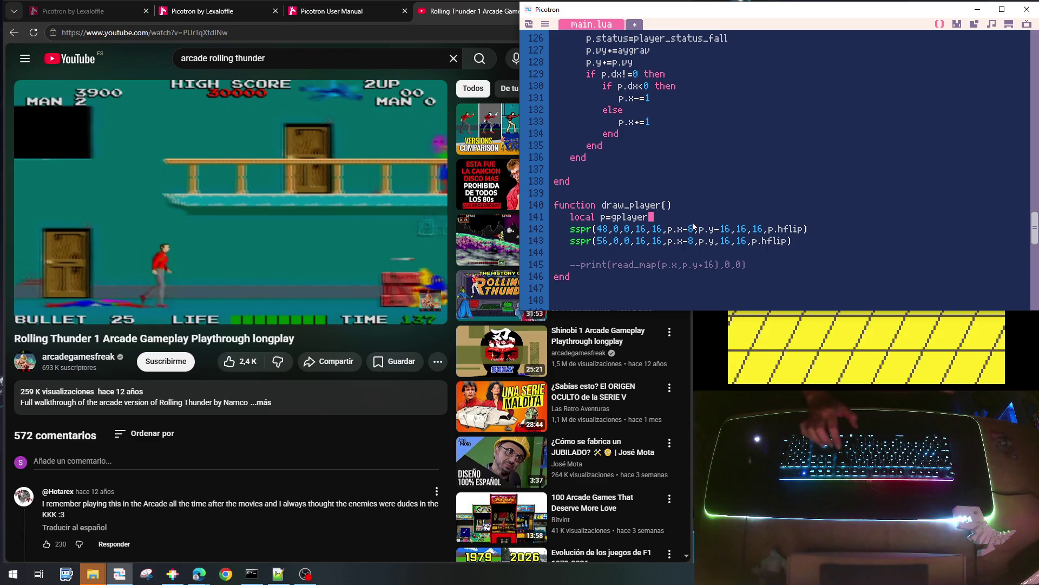
key("Return")
type("local ip")
key("BackSpace")
type("spr0,")
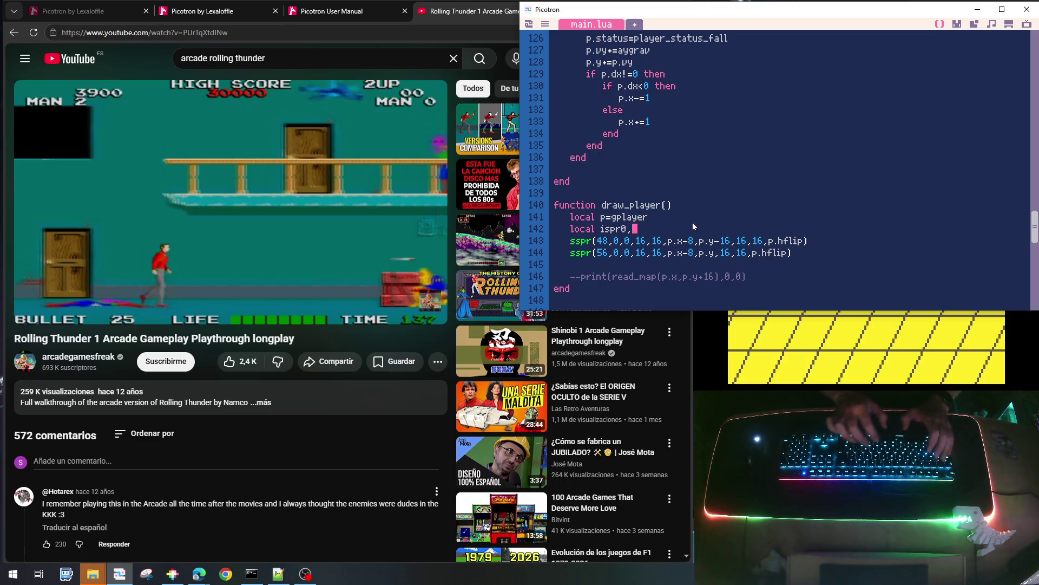
type("spr")
key("Left")
key("Left")
type("i")
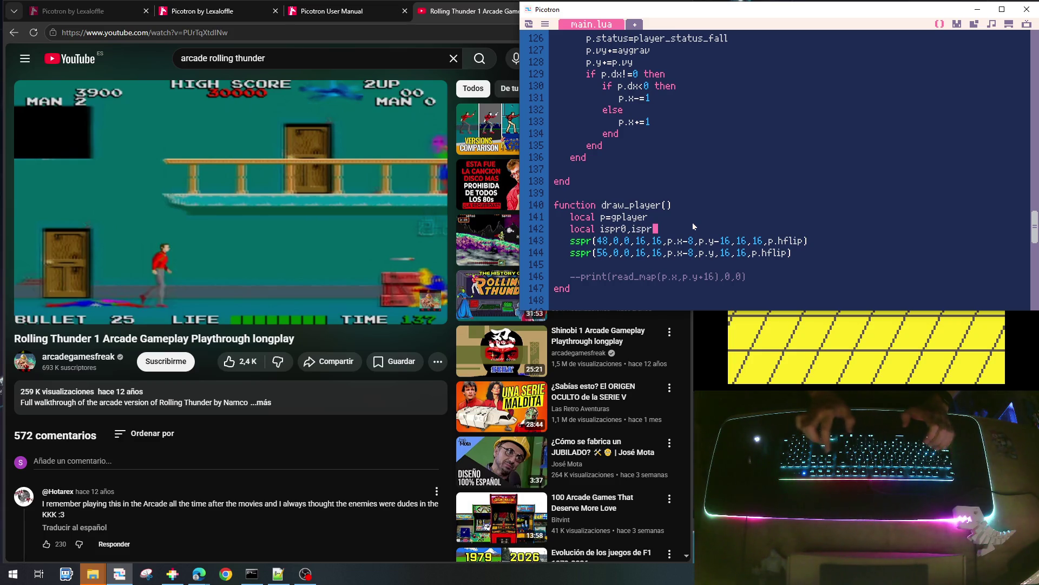
Assign ispr0=48 and ispr1=56 on new lines
key("Return")
key("Return")
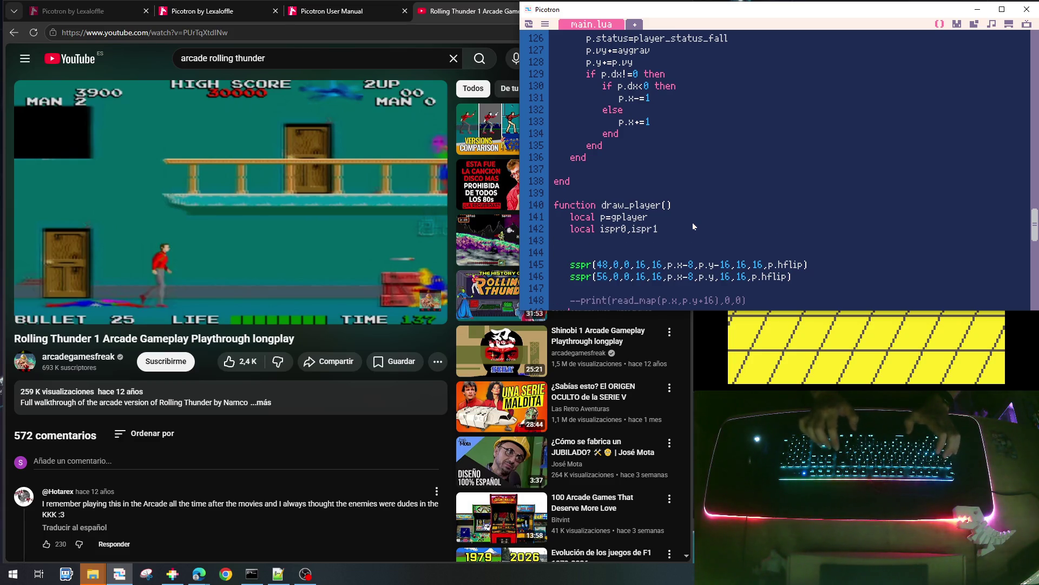
key("Return")
type("isp")
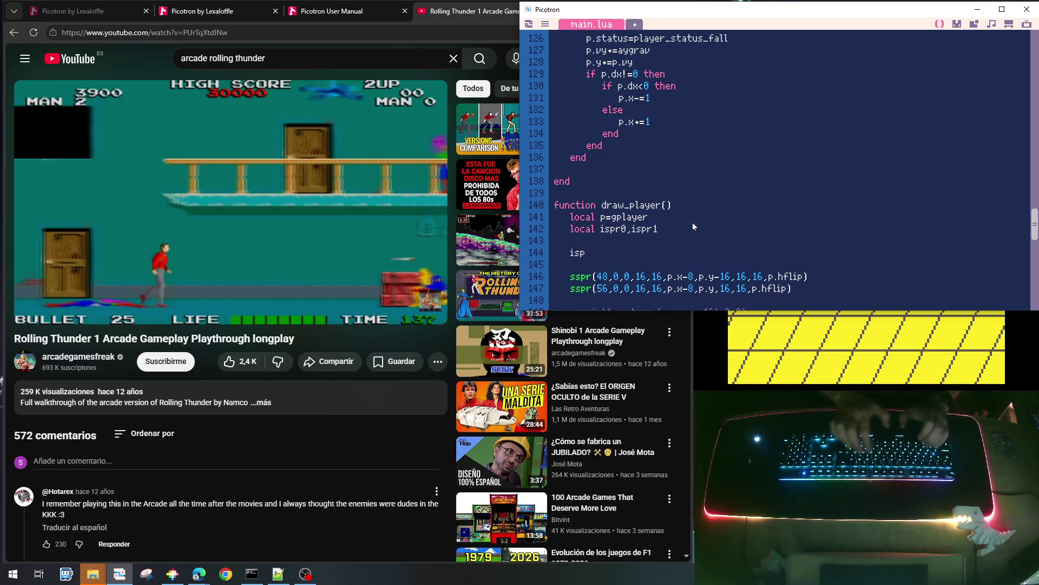
type("r0=")
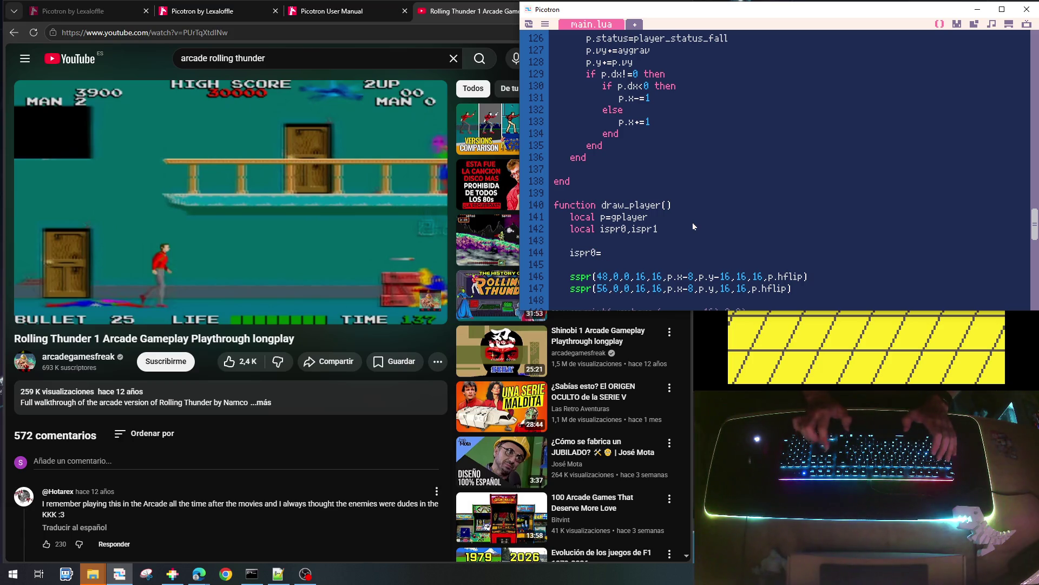
type(" 48")
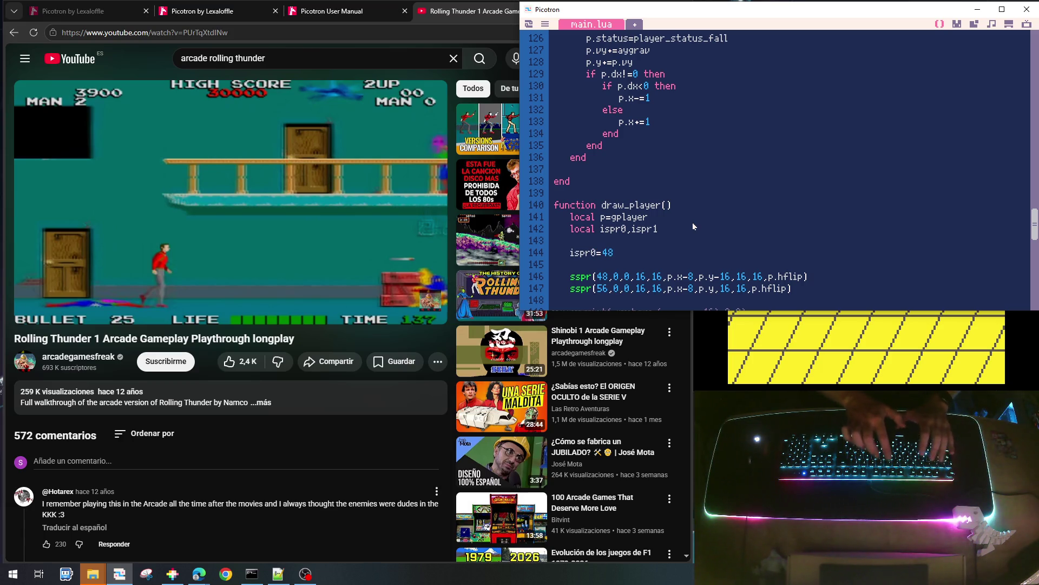
key("Return")
type("is")
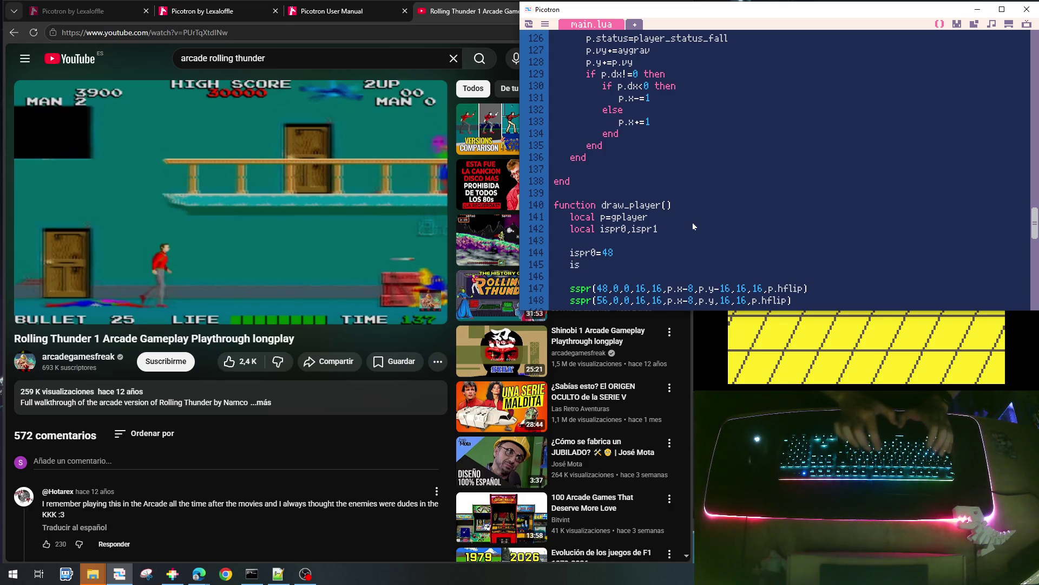
type("pr1=")
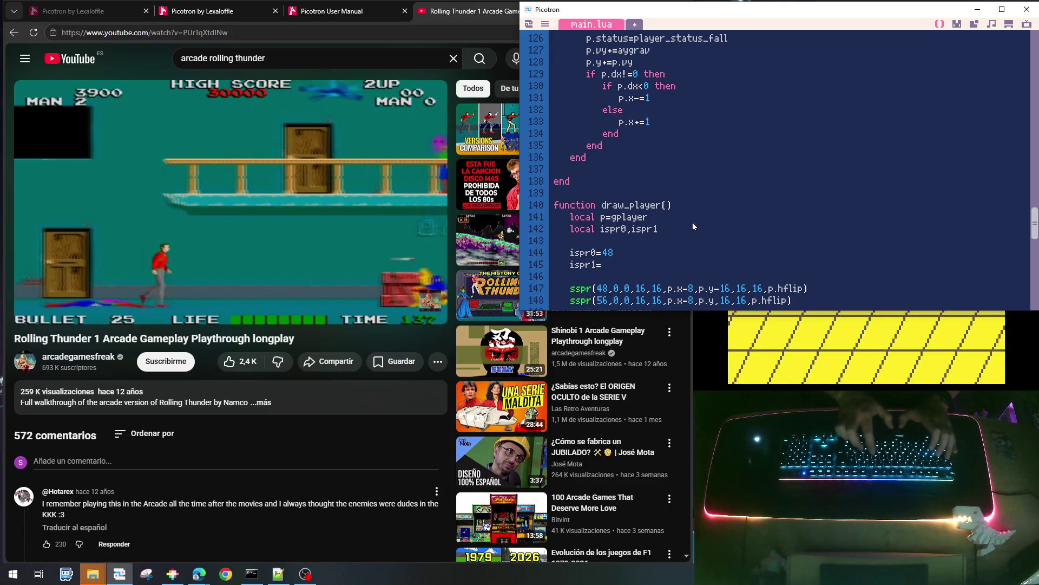
type("56")
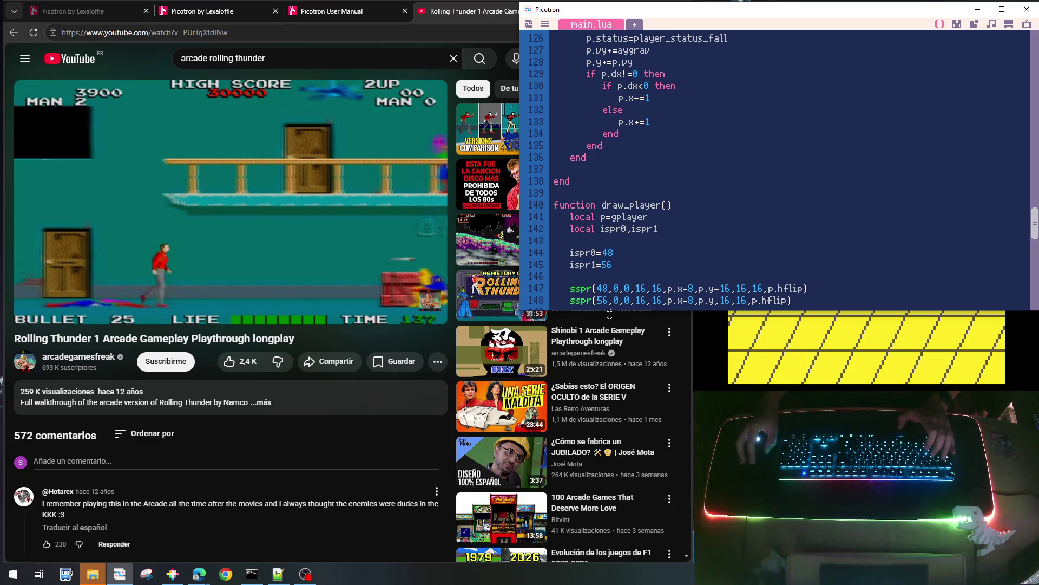
Replace 48 and 56 in the two sspr calls with ispr0 and ispr1
double_click(585, 254)
key("ctrl+c")
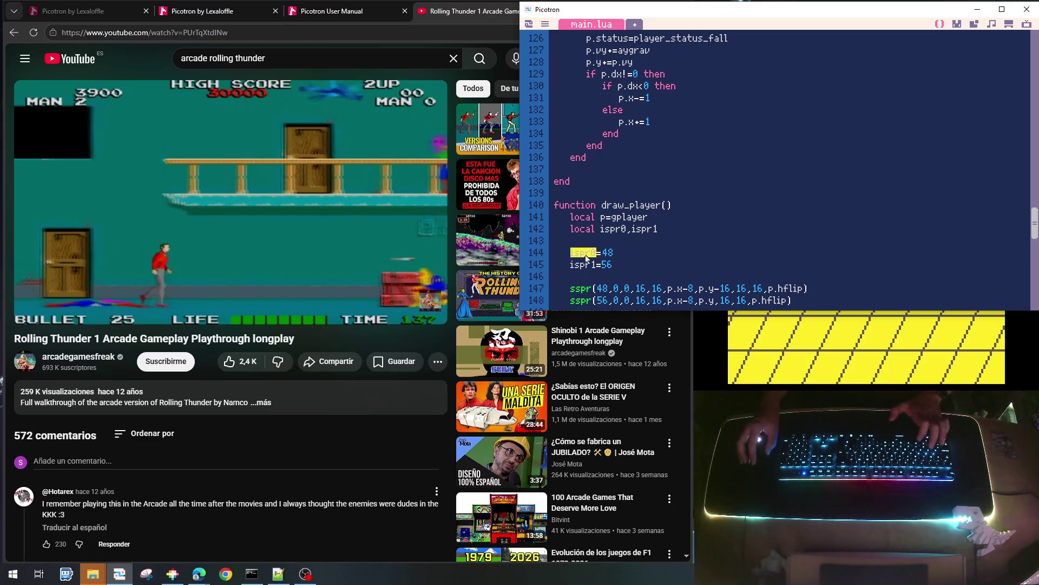
key("Down")
key("Down")
key("Down")
double_click(606, 163)
key("ctrl+v")
double_click(586, 139)
key("ctrl+c")
double_click(603, 175)
key("ctrl+v")
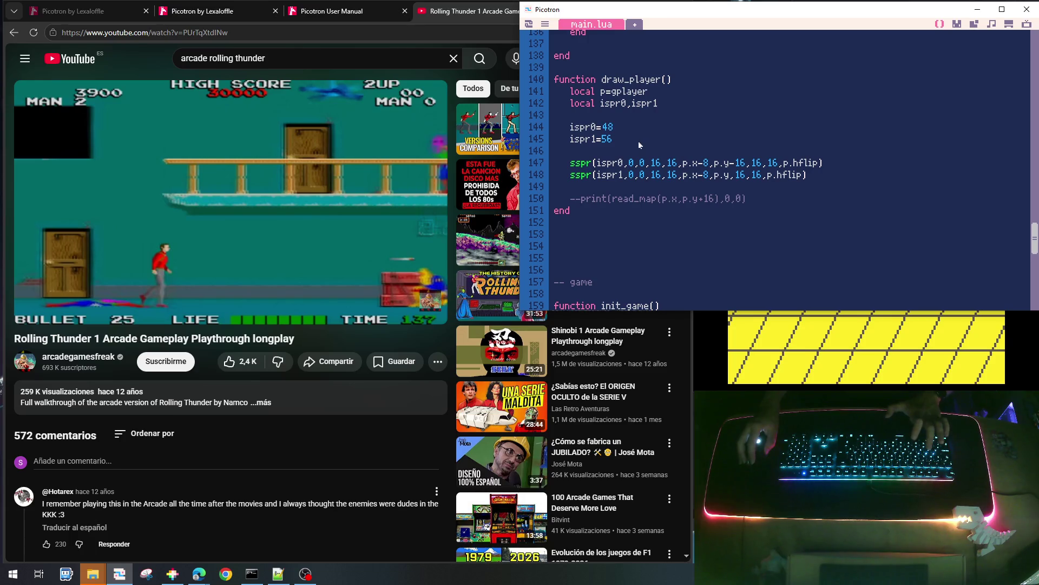
key("Up")
key("Up")
key("Up")
key("Return")
key("Tab")
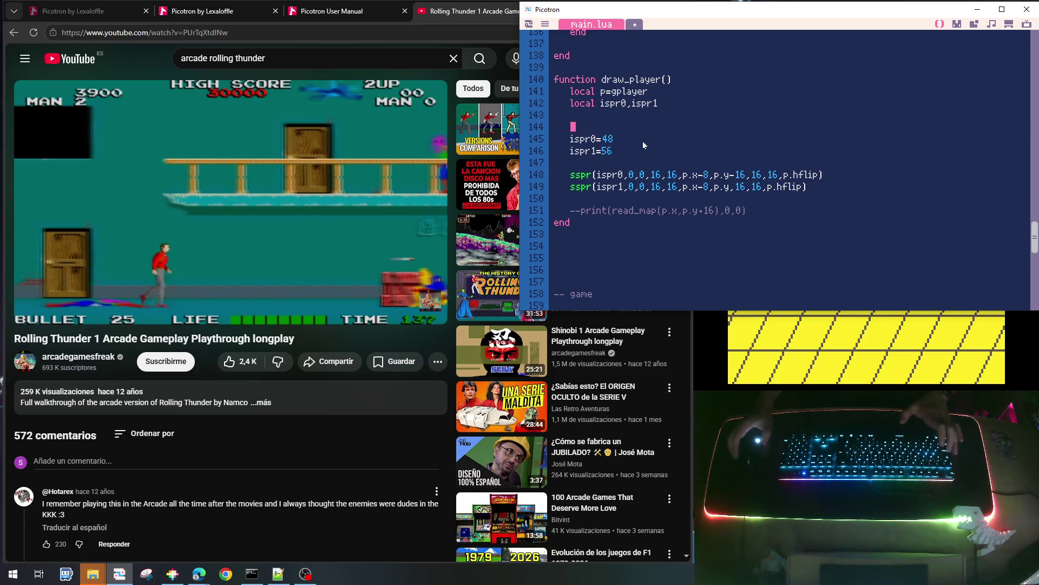
Start an 'if p.status==player_status_fall then' line and duplicate the two ispr assignments above it
type("if p.status==")
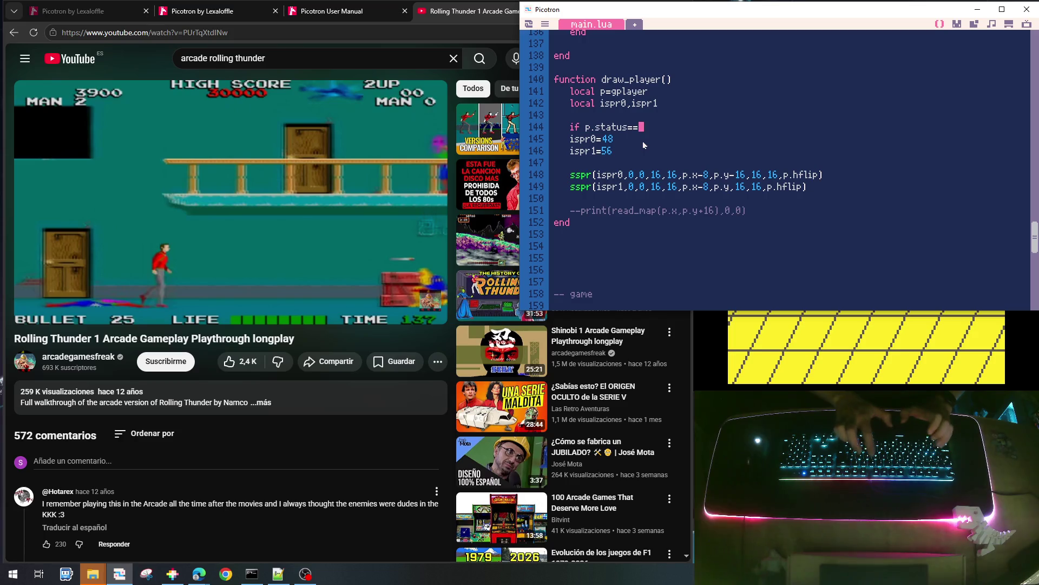
type("player_status_fall then")
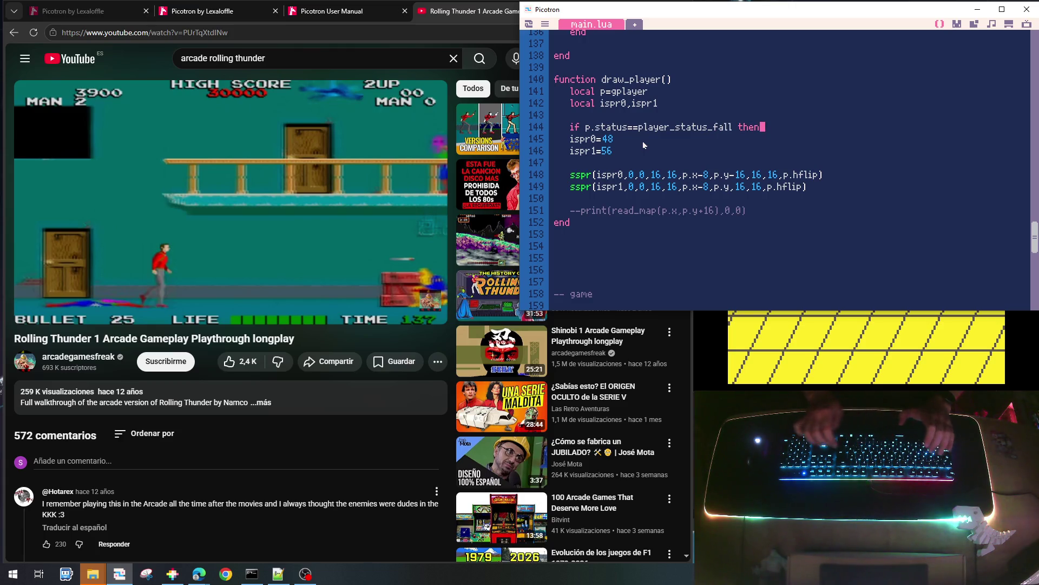
key("Down")
key("Home")
key("shift+Down")
key("shift+Down")
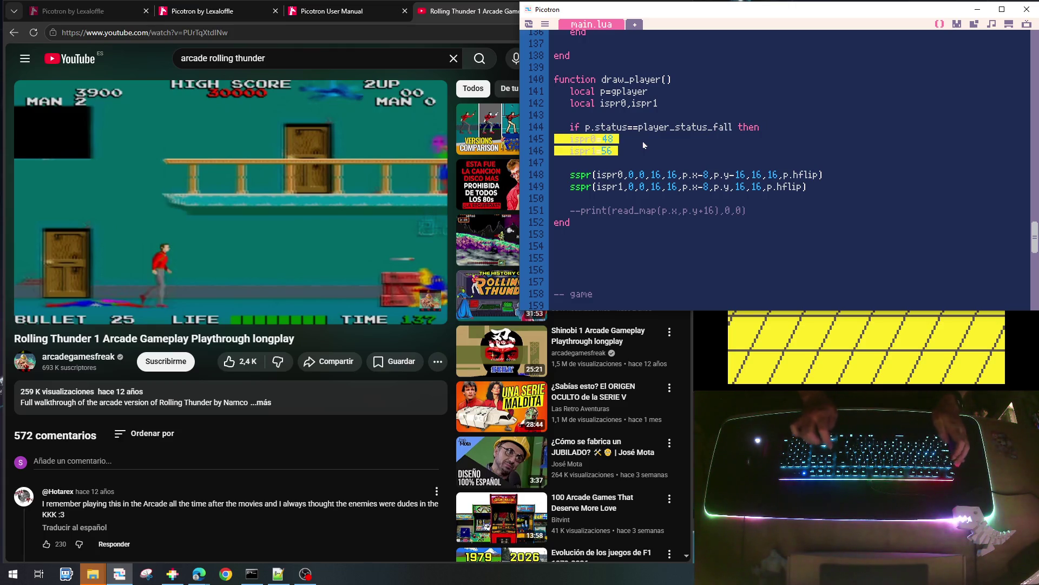
key("ctrl+c")
key("Up")
key("Up")
key("Return")
key("ctrl+v")
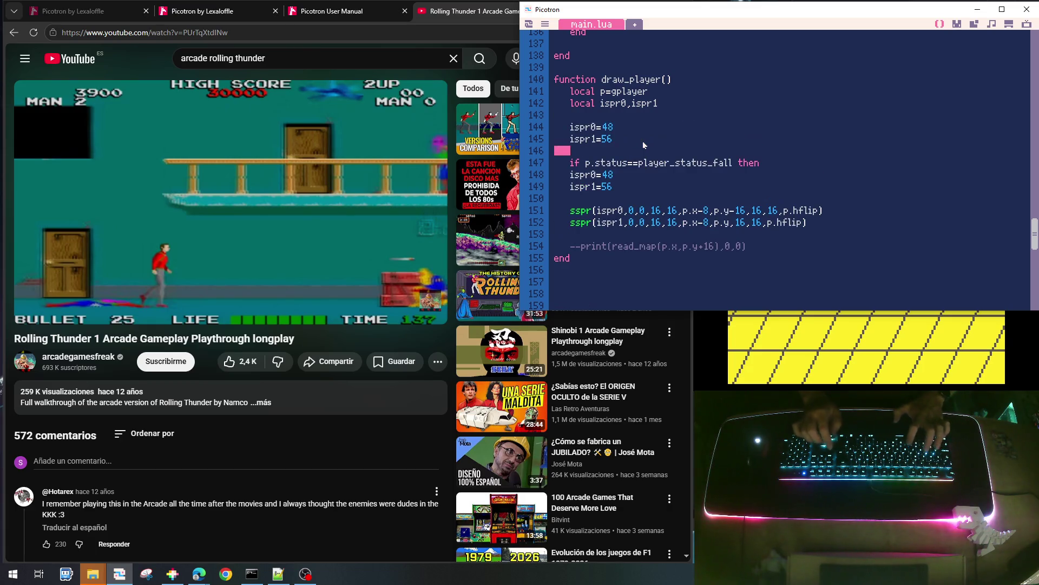
Indent the ispr0=48 and ispr1=56 assignments inside the if block and close it with 'end'
key("Down")
key("Down")
key("Tab")
key("Down")
key("Tab")
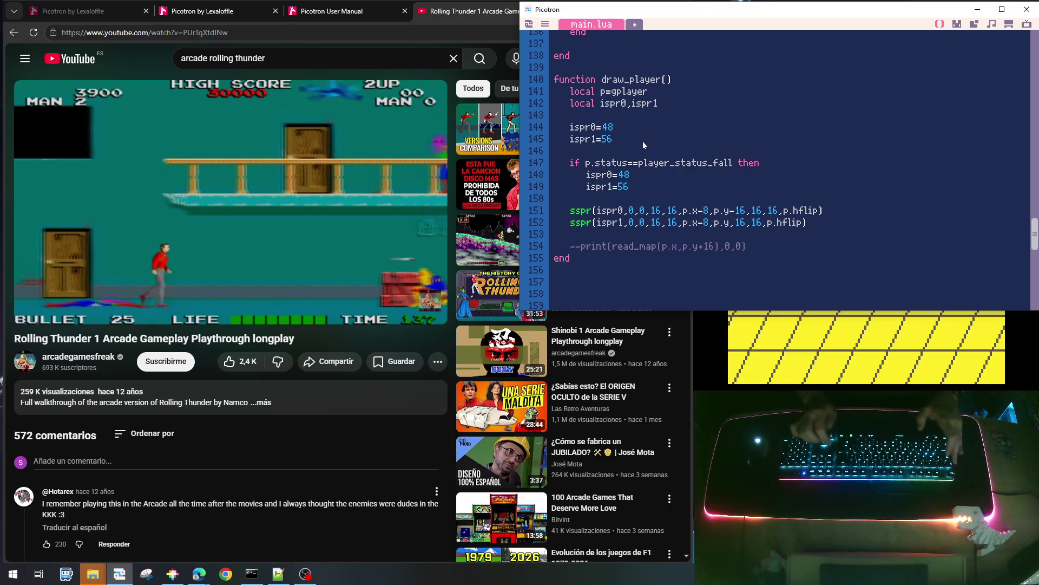
key("Return")
key("BackSpace")
type("end")
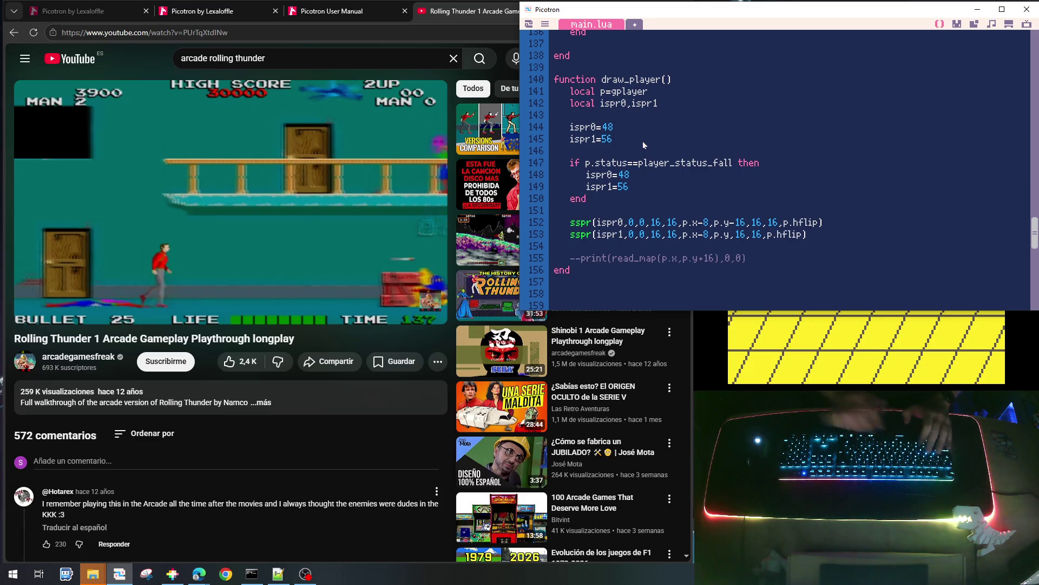
After checking sprite 057 on the sprite sheet, change the default sprites to 49 and 57
left_click(958, 24)
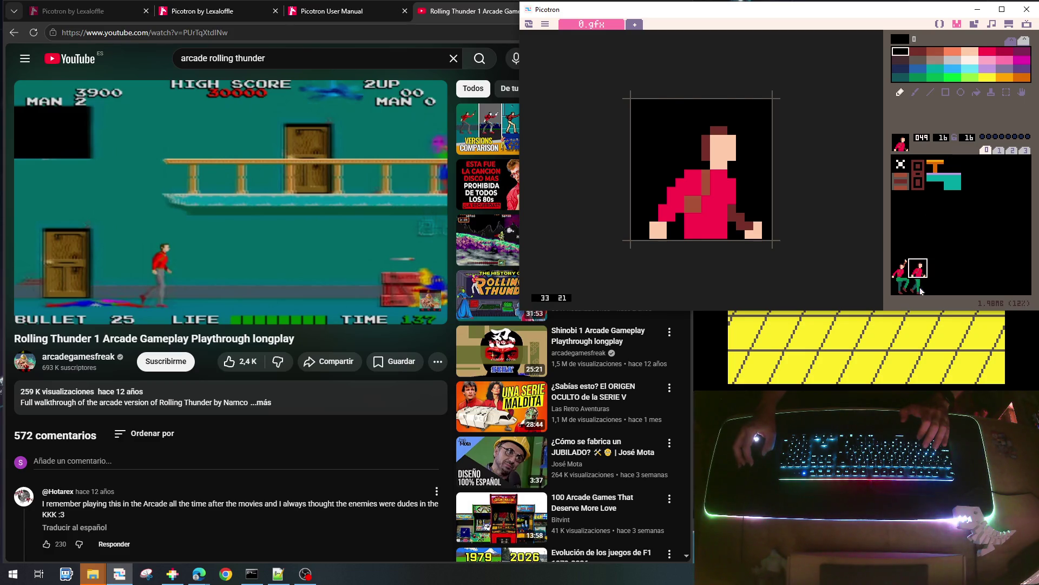
left_click(918, 285)
left_click(940, 24)
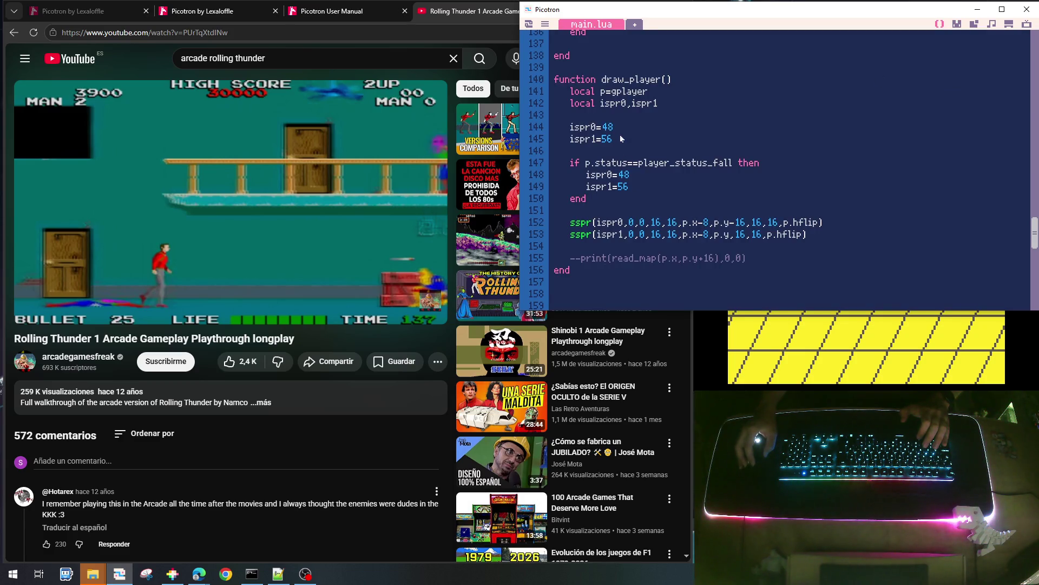
key("BackSpace")
type("9")
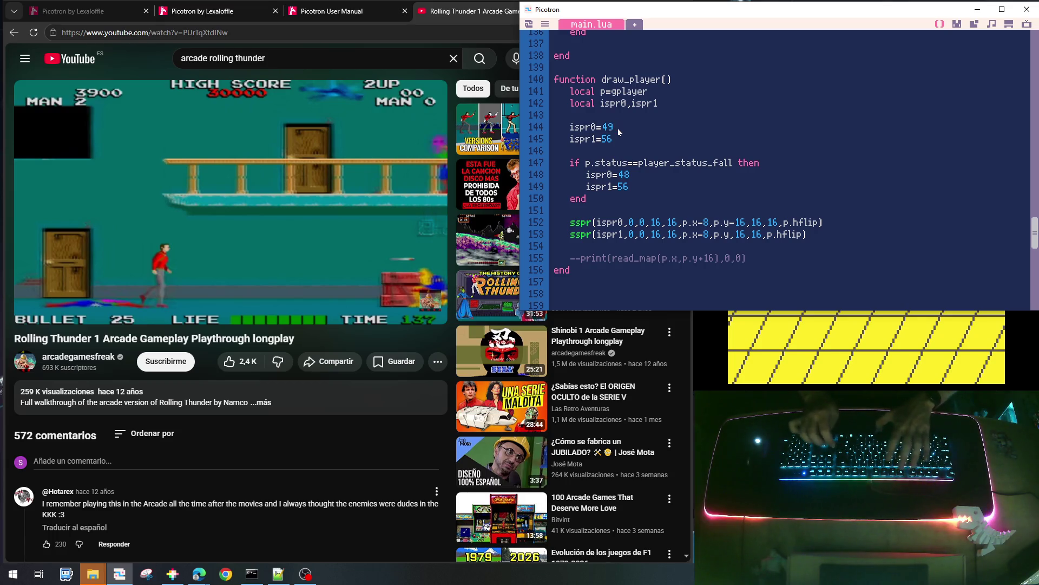
key("Down")
key("BackSpace")
type("7")
Save the cart as rolling_001.p64 and run the game
key("ctrl+s")
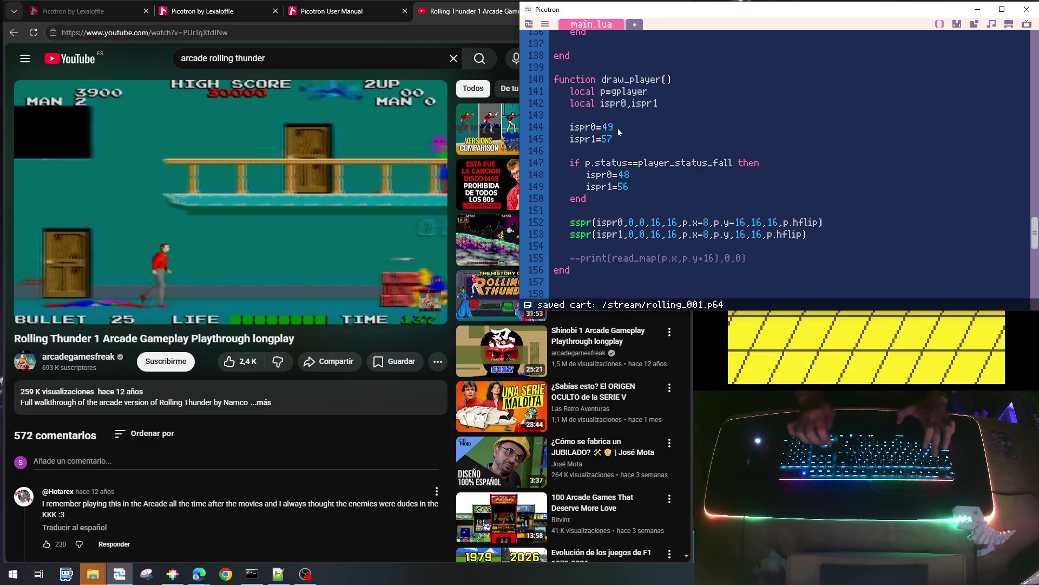
key("ctrl+r")
key("Right")
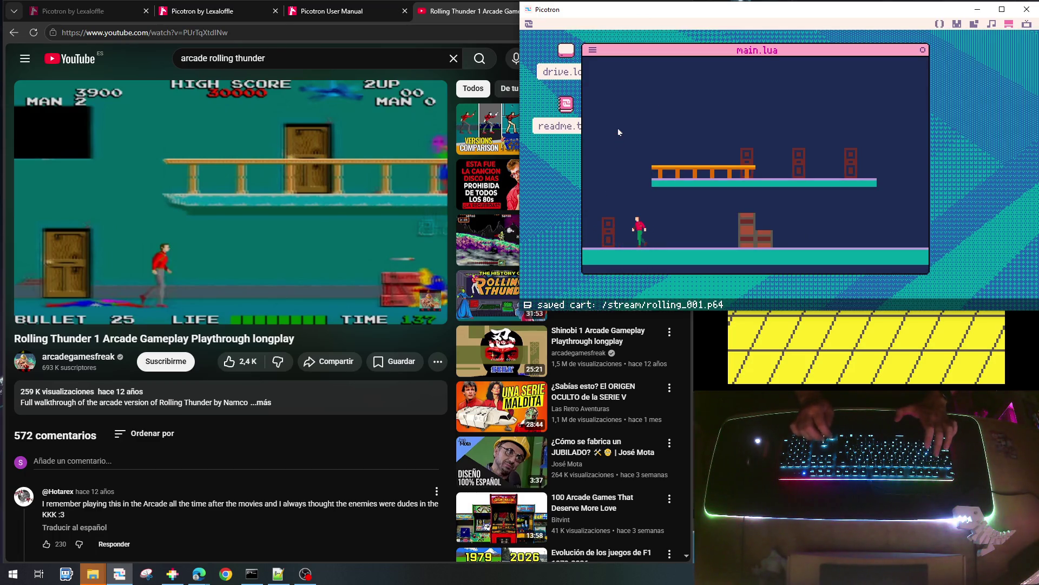
Walk, jump and fall with the player across the platforms to test the new walk frames
key("Right")
key("Right")
key("Up")
key("Left")
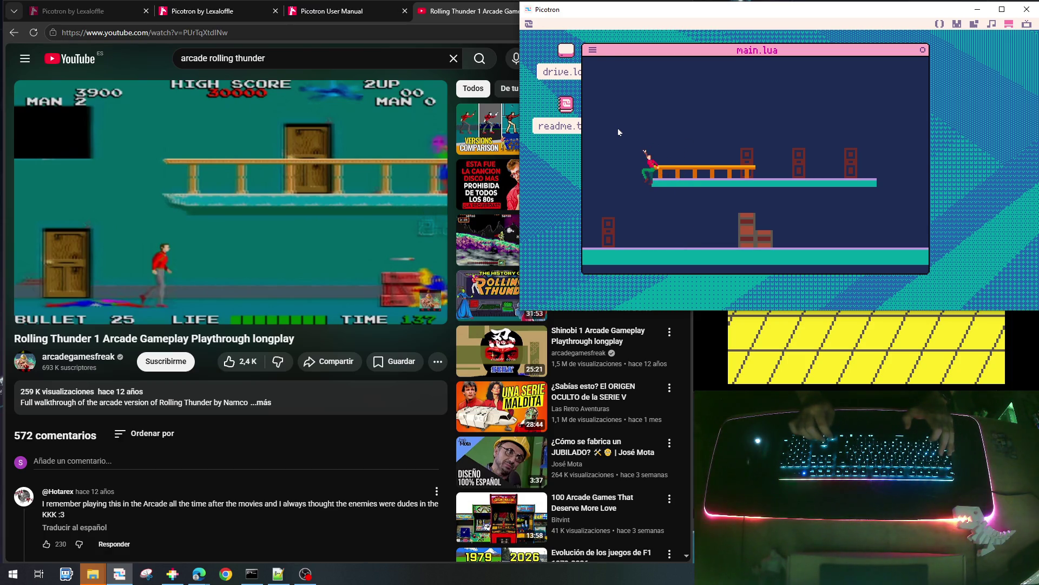
key("Right")
key("Left")
key("Right")
key("Up")
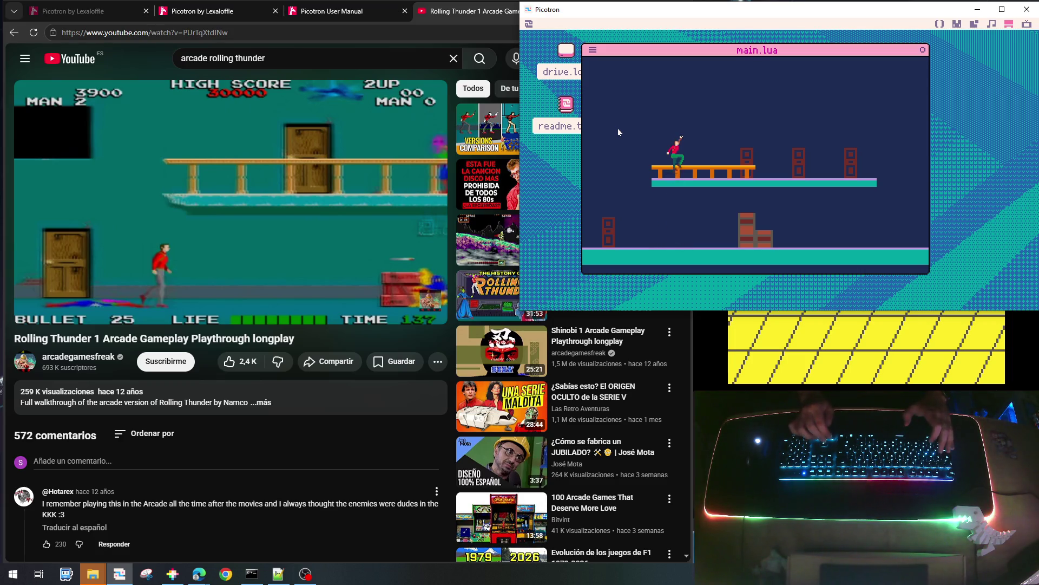
key("Right")
key("Left")
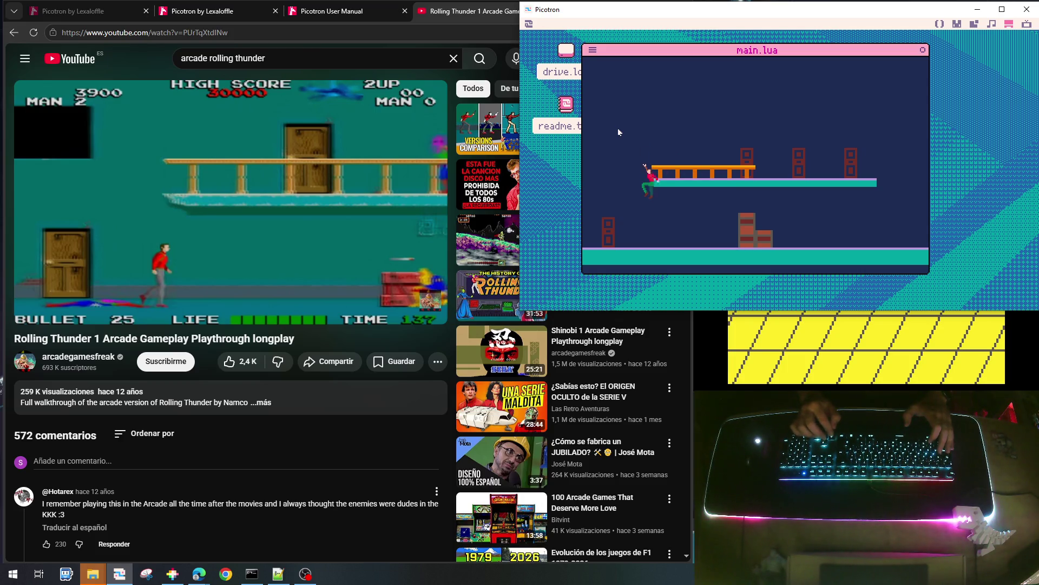
key("Right")
key("Up")
key("Down")
key("Right")
key("Up")
key("Left")
key("Up")
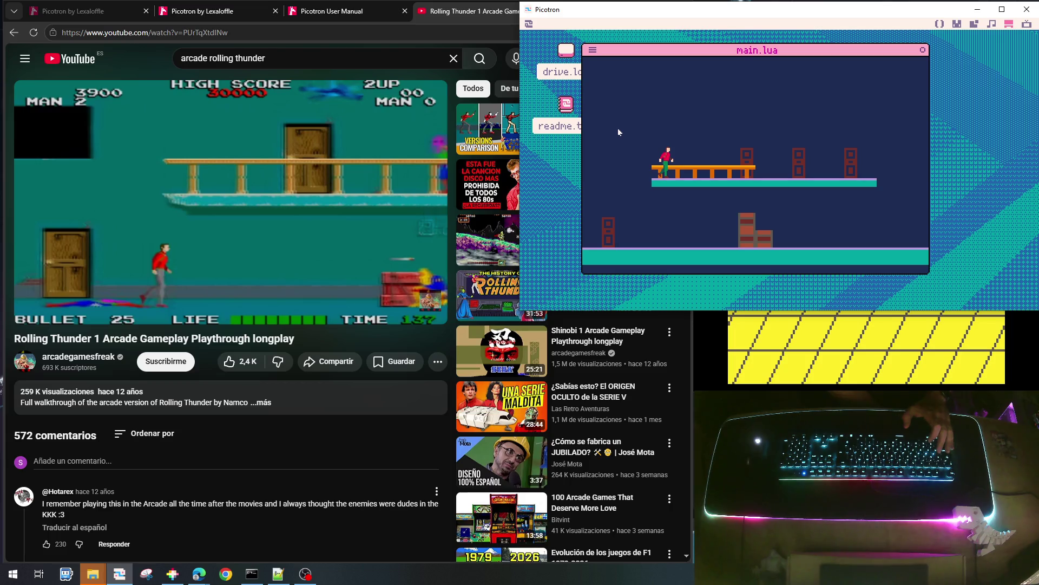
Stop the game, save the cart and return to the sprite editor
key("Escape")
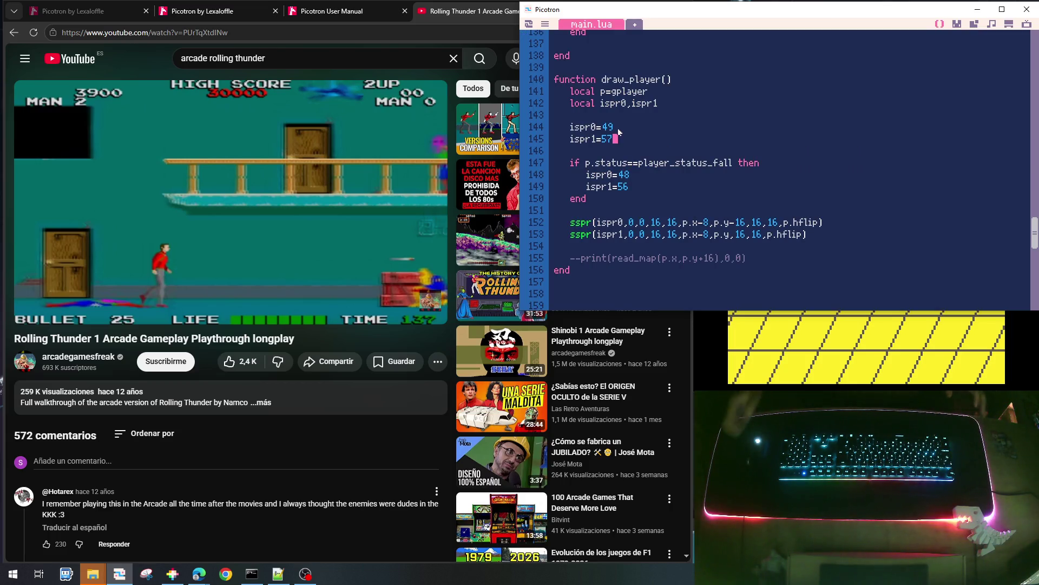
scroll(787, 113, "up", 10)
scroll(788, 113, "down", 9)
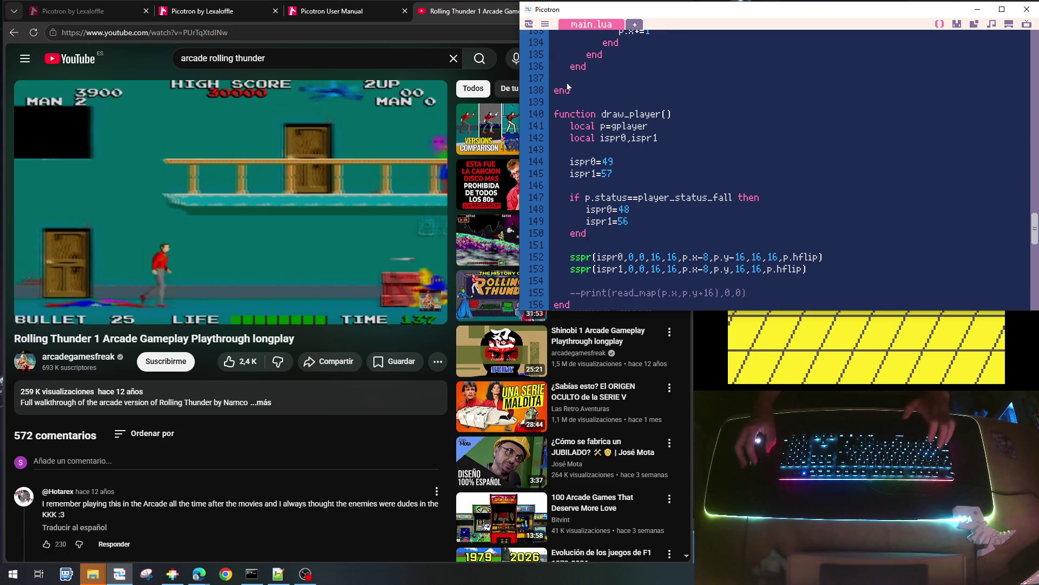
key("ctrl+s")
left_click(957, 24)
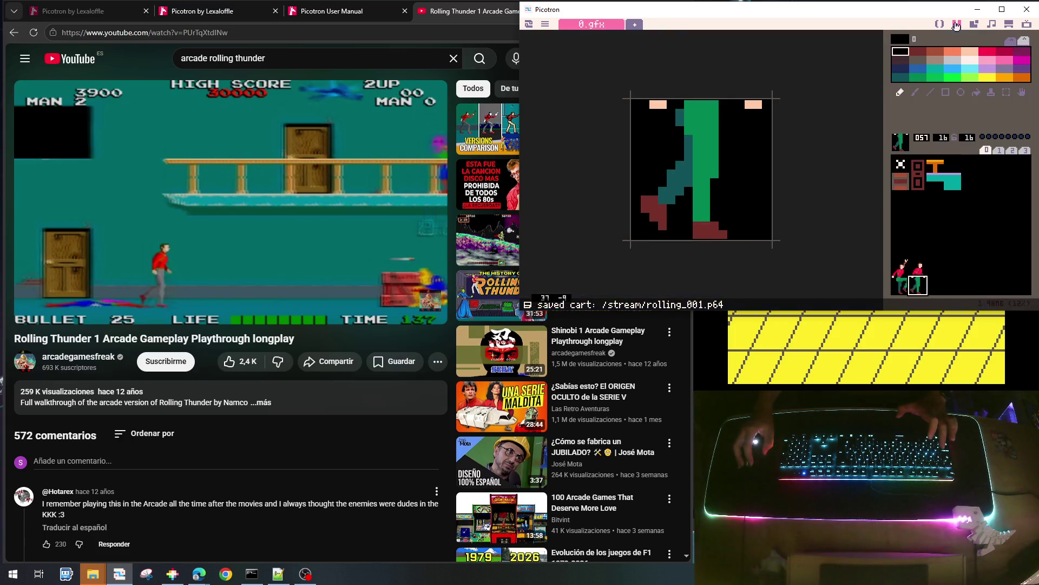
Rewind the Rolling Thunder video 5 seconds to watch the hero walk, then select sprite 49
left_click(139, 56)
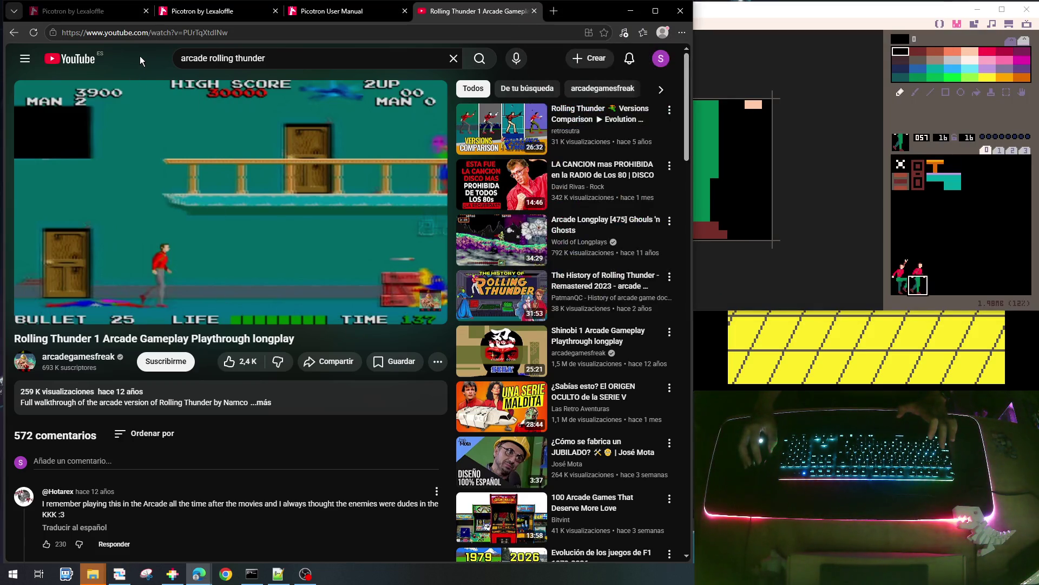
left_click(407, 171)
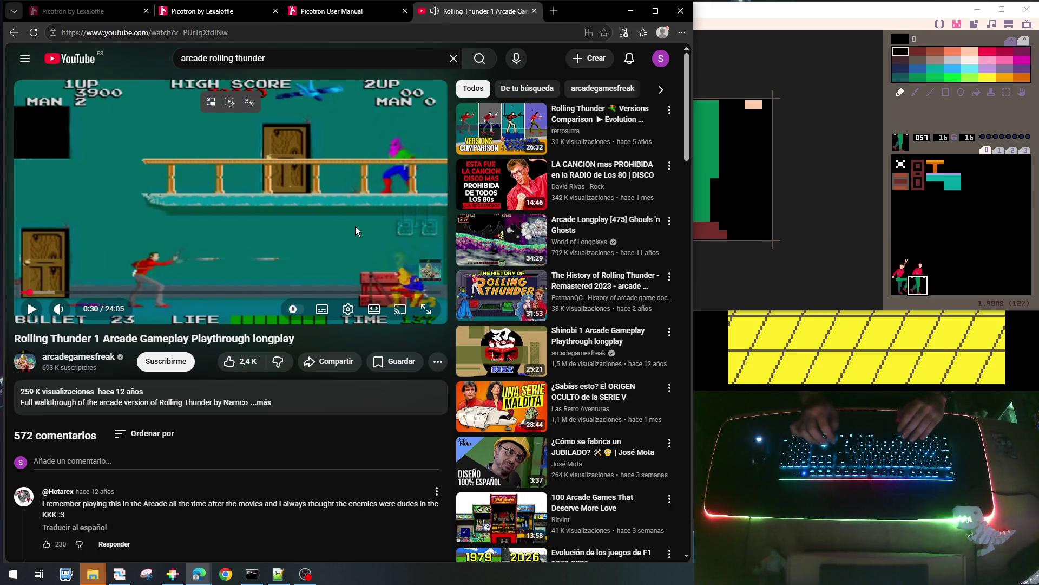
key("Left")
key("space")
key("space")
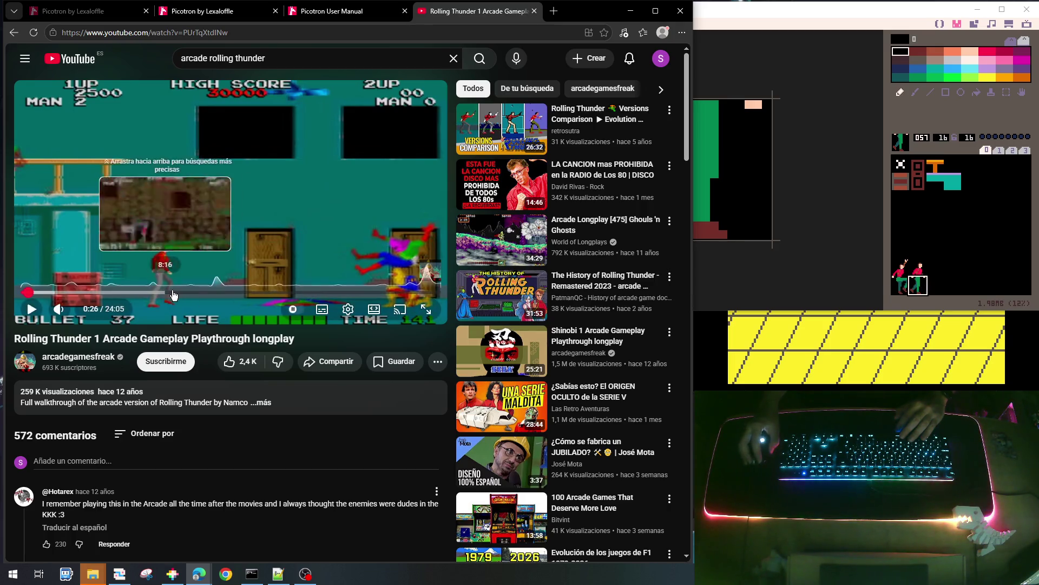
left_click(917, 276)
left_click(918, 267)
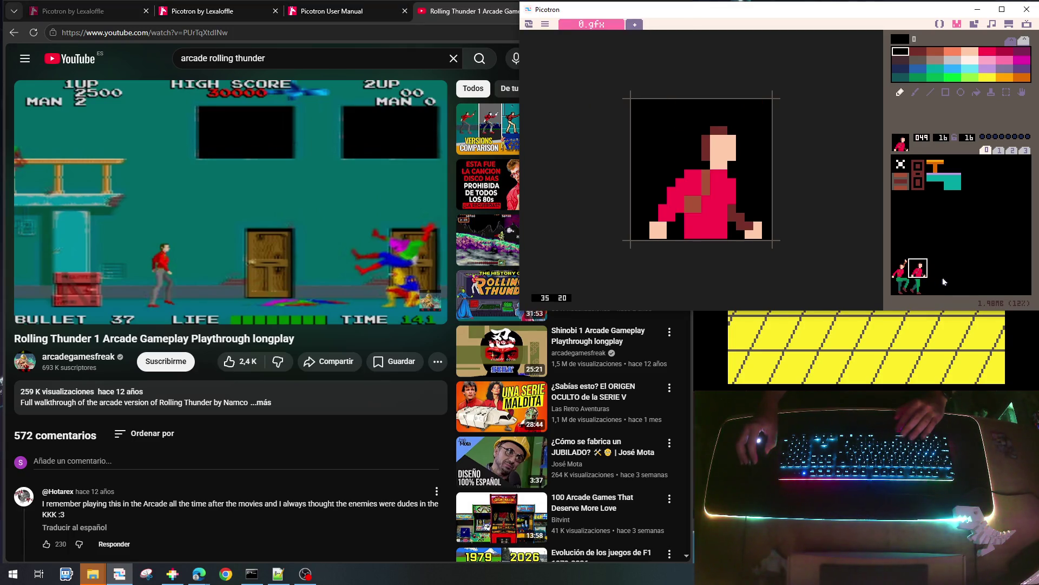
Copy sprite 49 into slot 50 and repaint its dark red hair and the face's left column peach
key("ctrl+c")
left_click(935, 271)
key("ctrl+v")
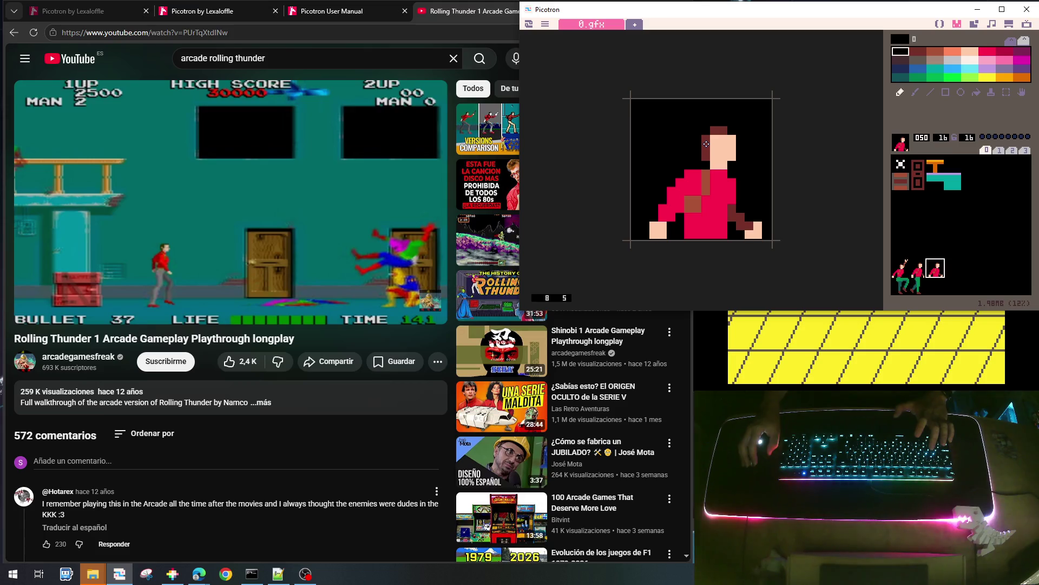
right_click(705, 143)
left_click_drag(697, 137, 697, 157)
left_click(705, 130)
right_click(719, 150)
mouse_move(709, 137)
left_mouse_down()
mouse_move(706, 160)
mouse_move(732, 135)
mouse_move(724, 130)
left_mouse_up()
right_click(731, 166)
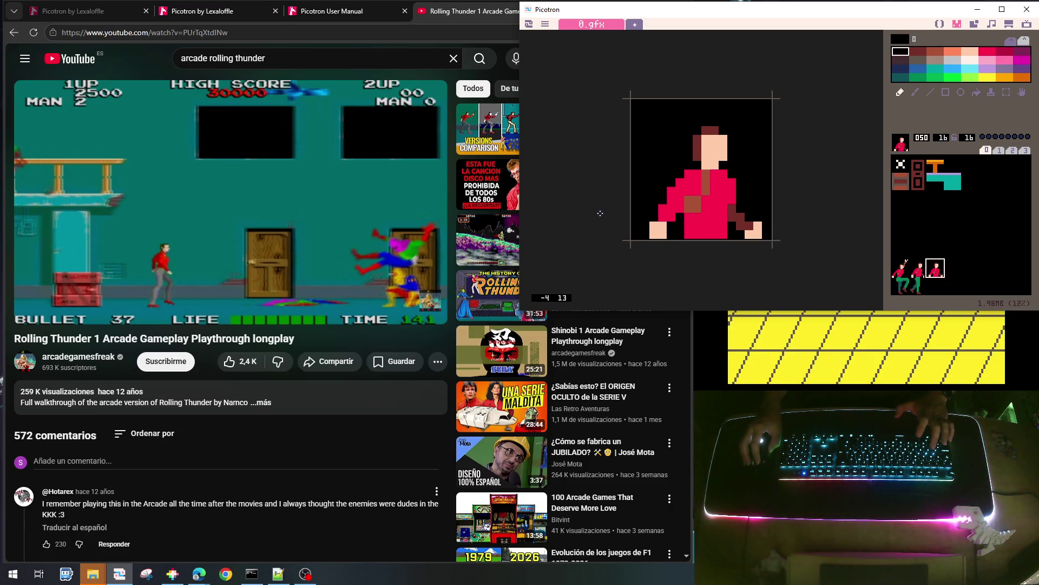
Paint red on sprite 50's lower torso, add a brown stripe across it, then recover some red
right_click(712, 209)
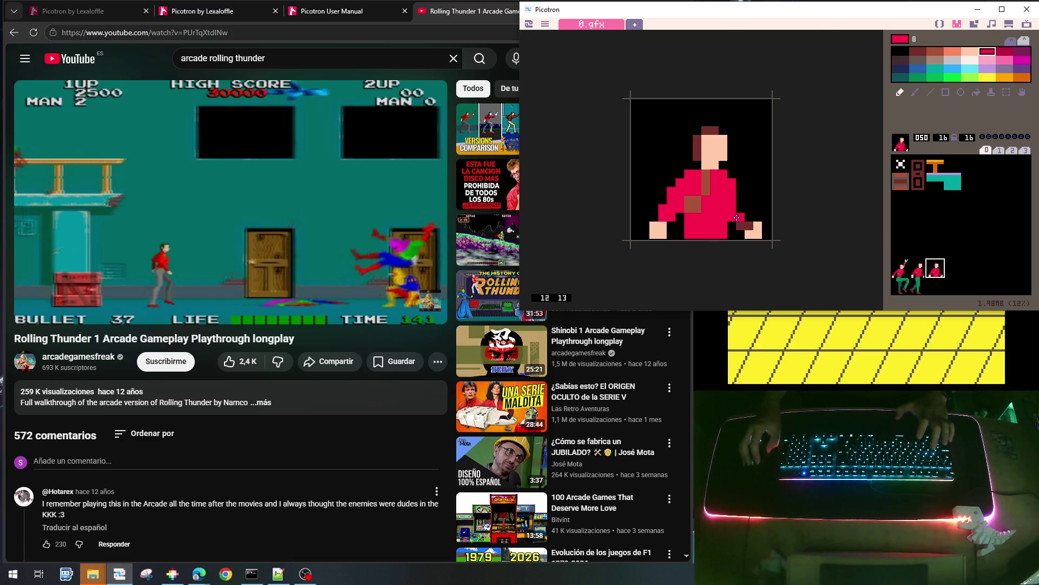
left_click(739, 207)
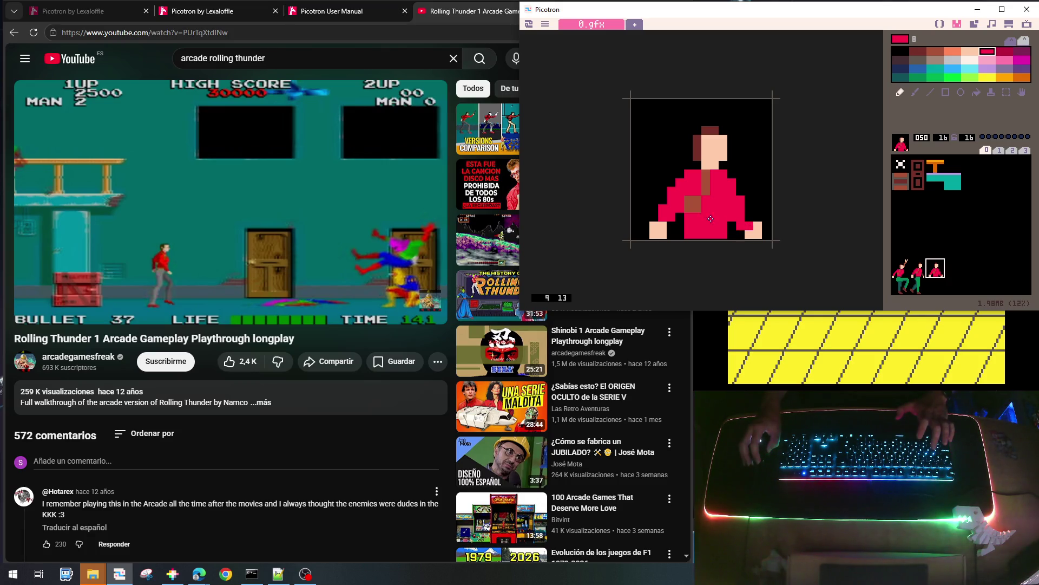
right_click(703, 177)
mouse_move(694, 175)
left_mouse_down()
mouse_move(695, 201)
mouse_move(720, 221)
left_mouse_up()
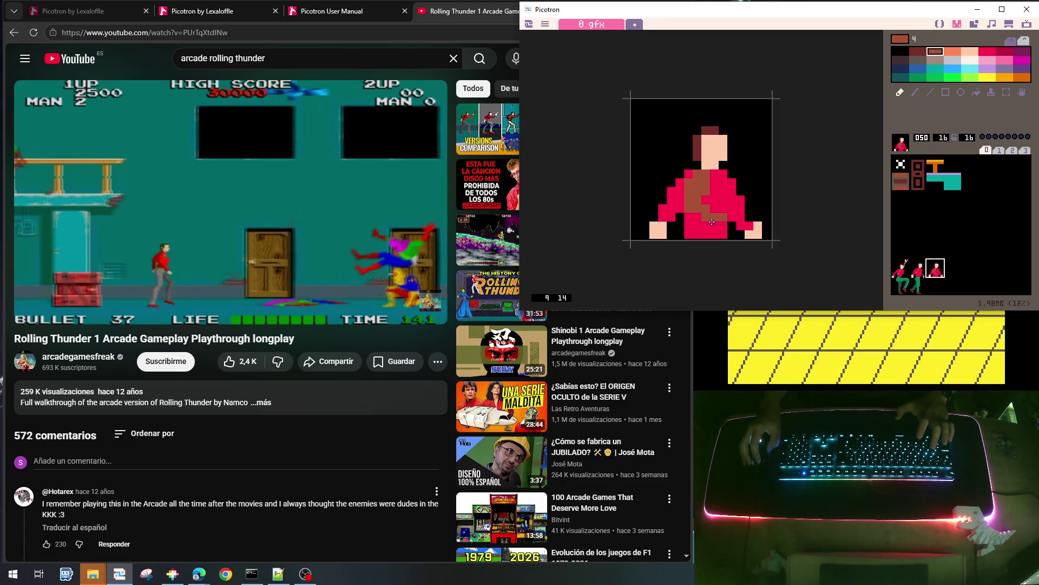
right_click(697, 221)
left_click_drag(697, 222, 686, 200)
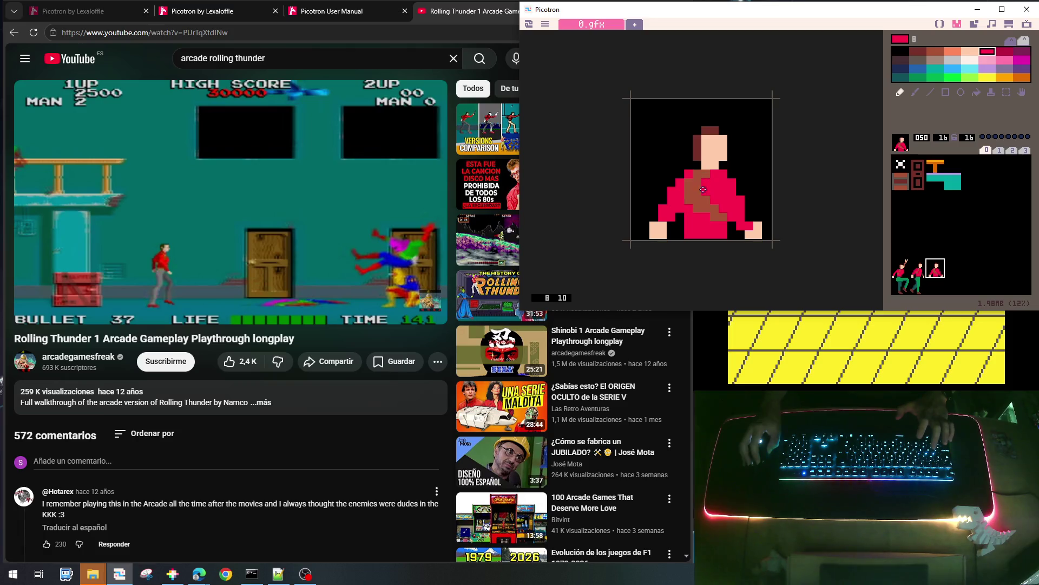
Cover the brown diagonal in red and add a brown strip on the right shoulder, comparing with sprite 49
mouse_move(708, 174)
left_mouse_down()
mouse_move(698, 192)
mouse_move(718, 217)
left_mouse_up()
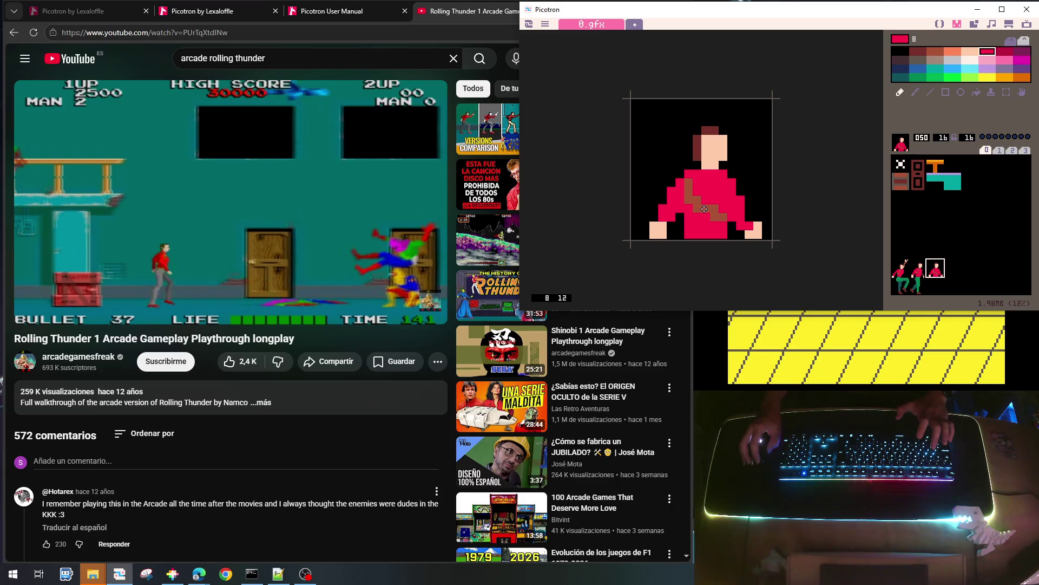
right_click(700, 208)
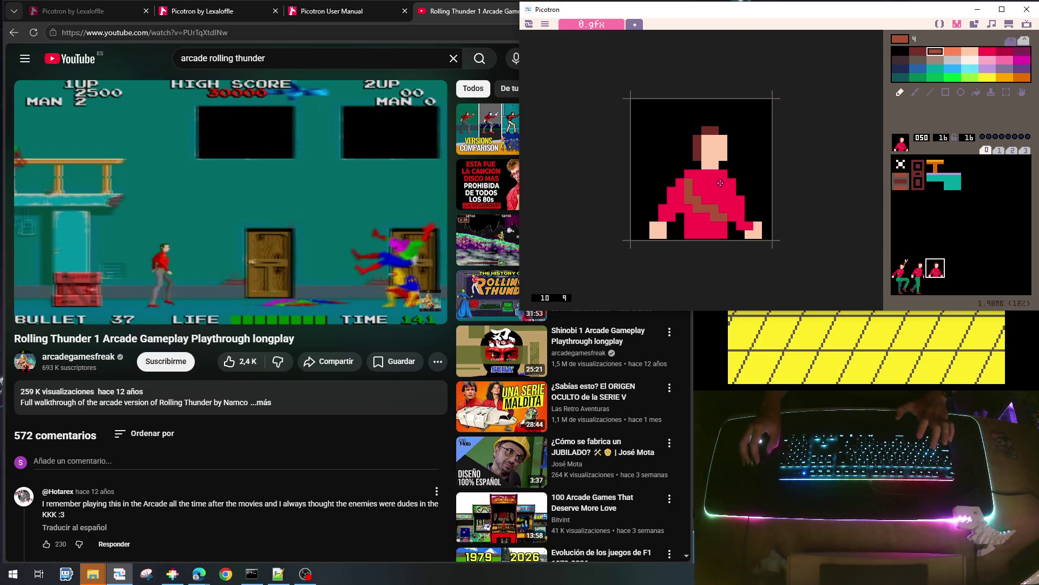
left_click_drag(722, 177, 720, 189)
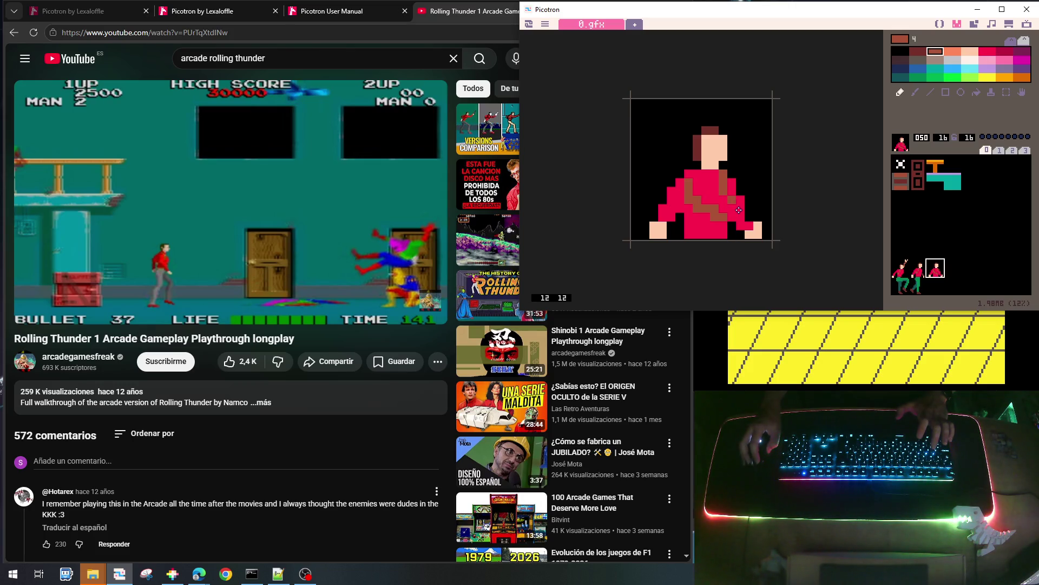
right_click(711, 195)
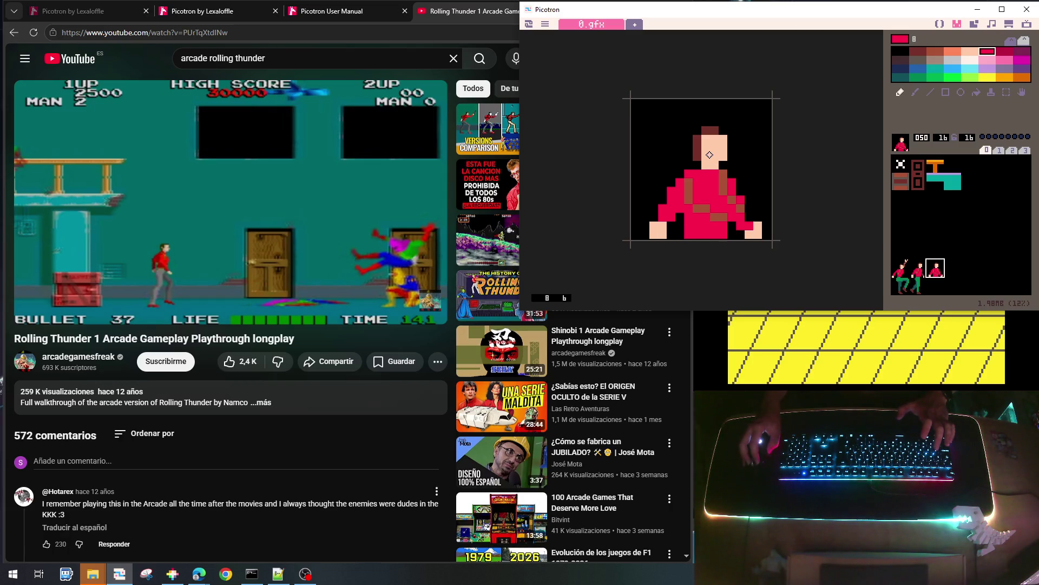
left_click(925, 274)
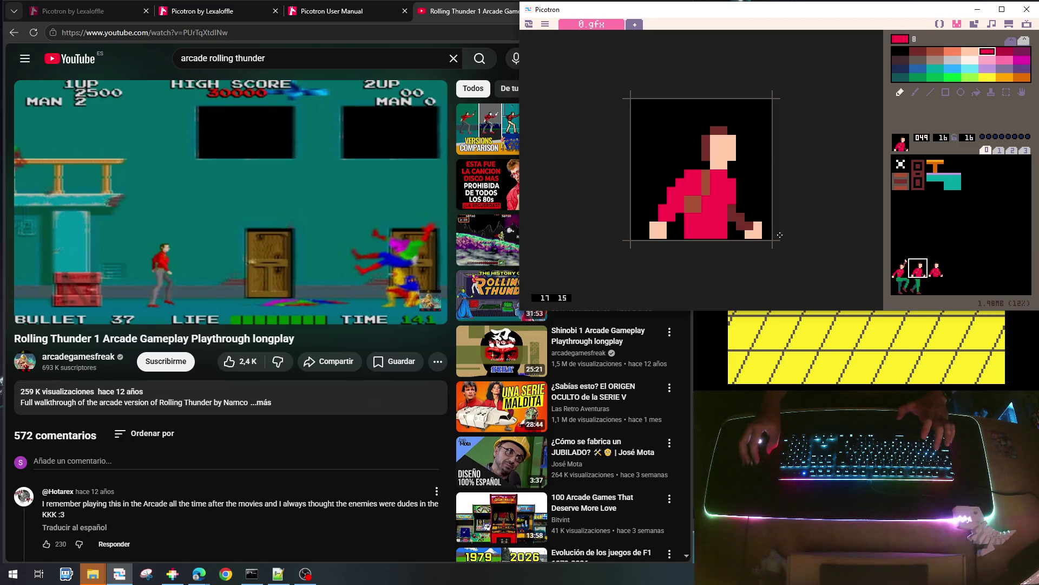
right_click(752, 228)
left_click(934, 269)
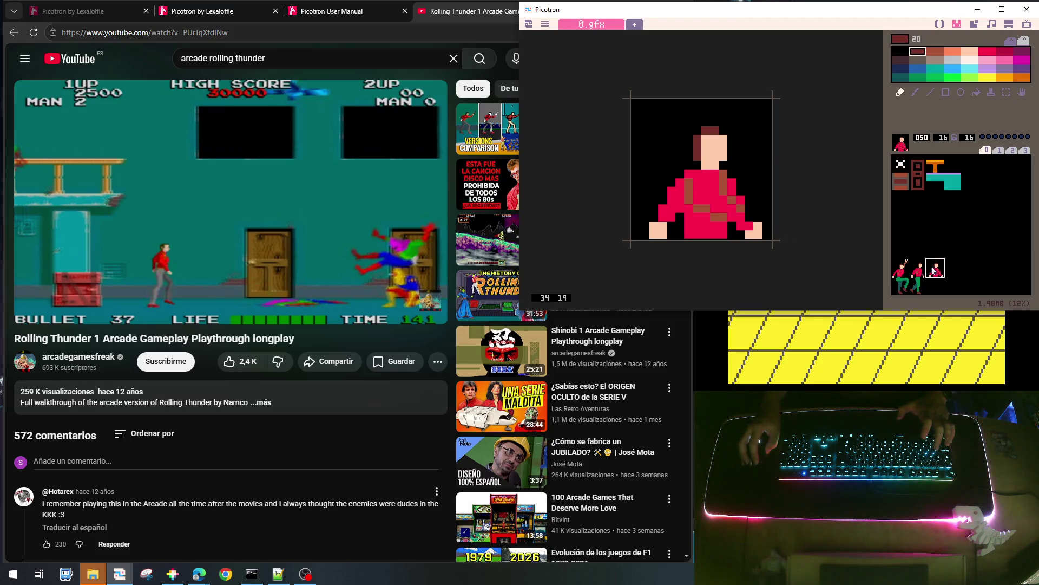
Draw sprite 50's left arm in dark brown and reshape the left foot with black and peach pixels
left_click(672, 210)
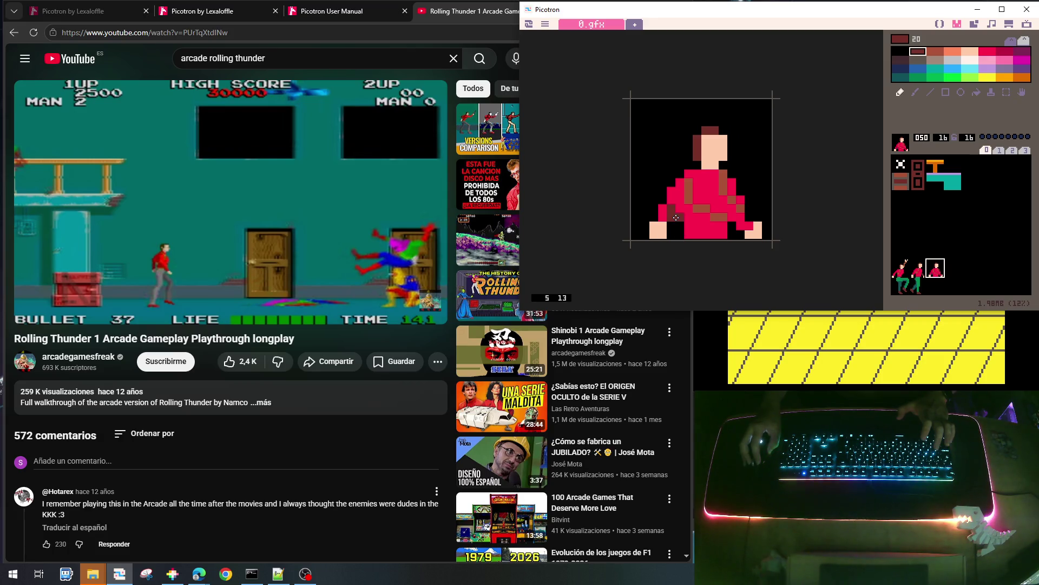
left_click(680, 208)
left_click_drag(671, 205, 680, 191)
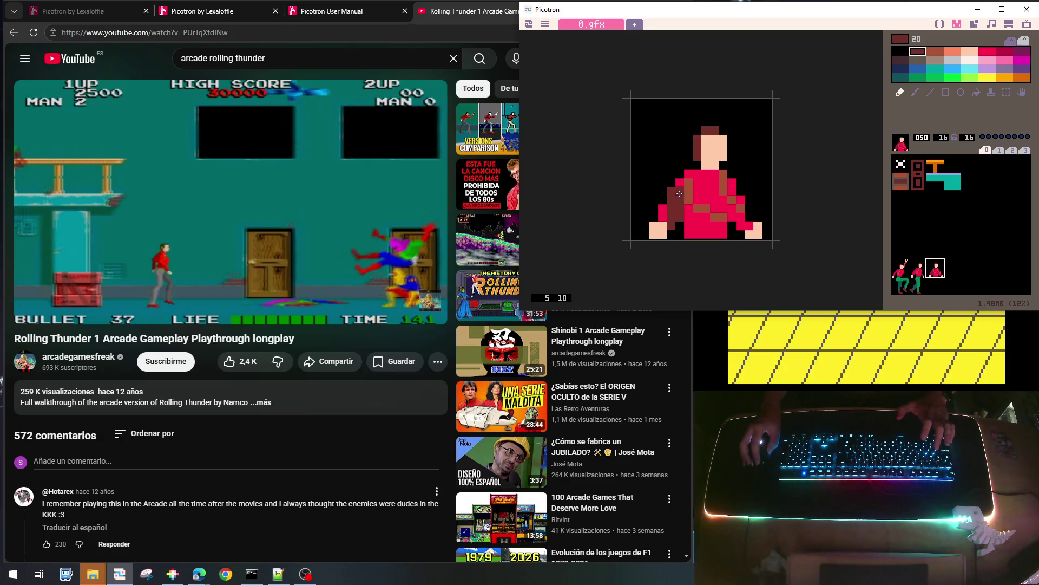
right_click(658, 201)
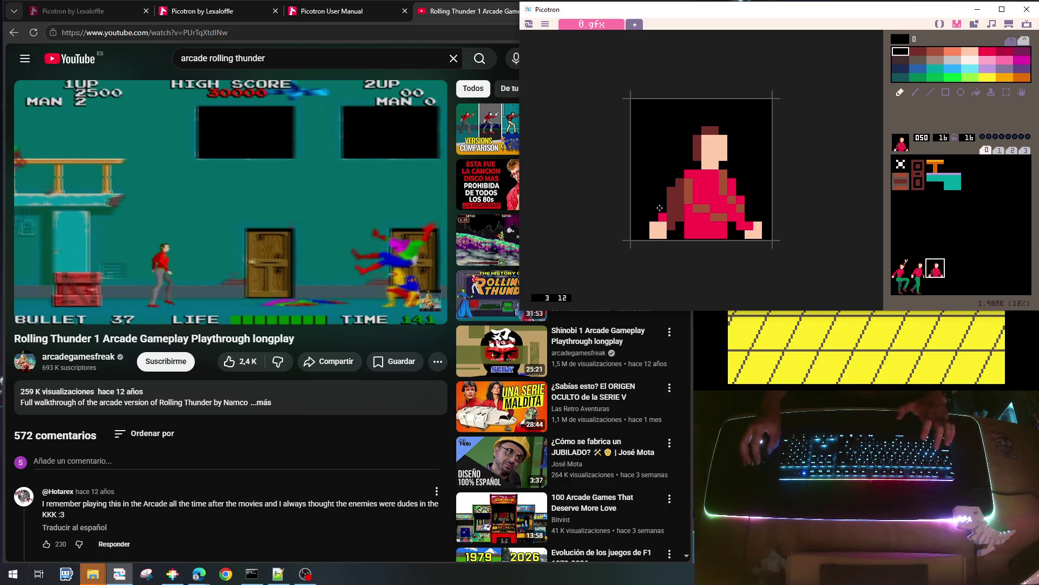
left_click_drag(654, 226, 662, 223)
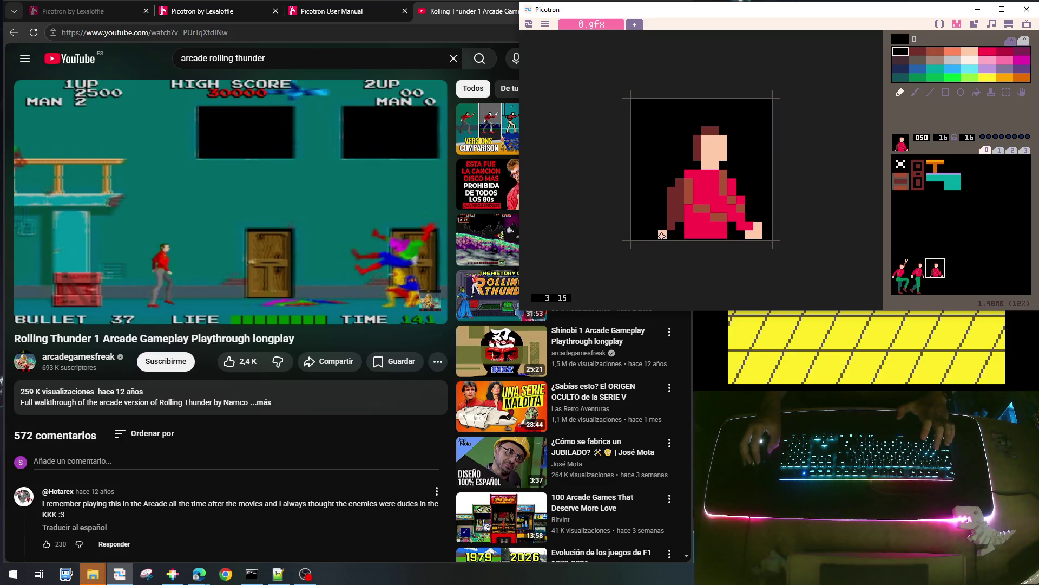
right_click(663, 234)
left_click(671, 234)
right_click(669, 226)
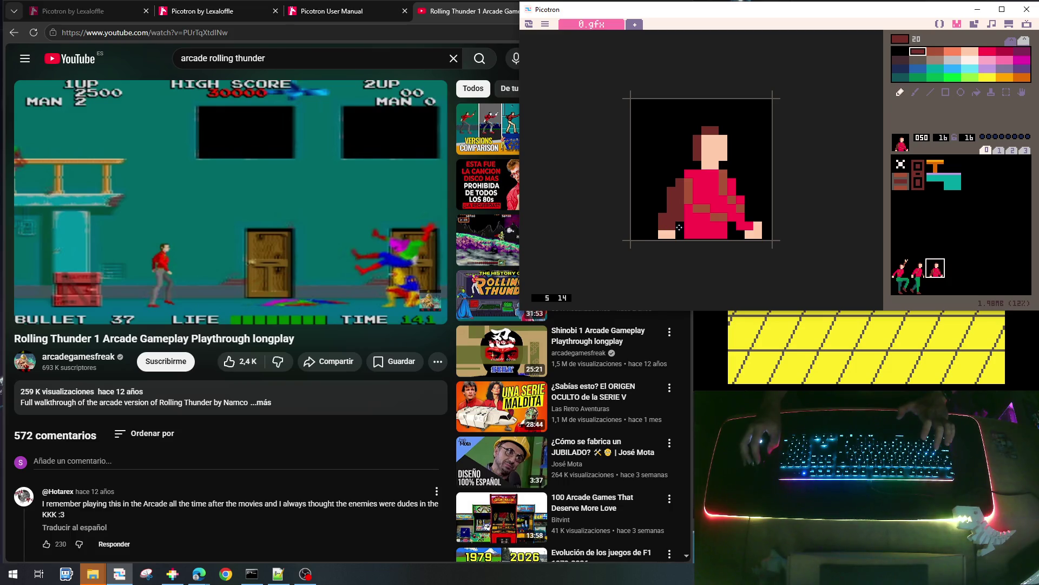
right_click(680, 228)
left_click(660, 214)
right_click(680, 210)
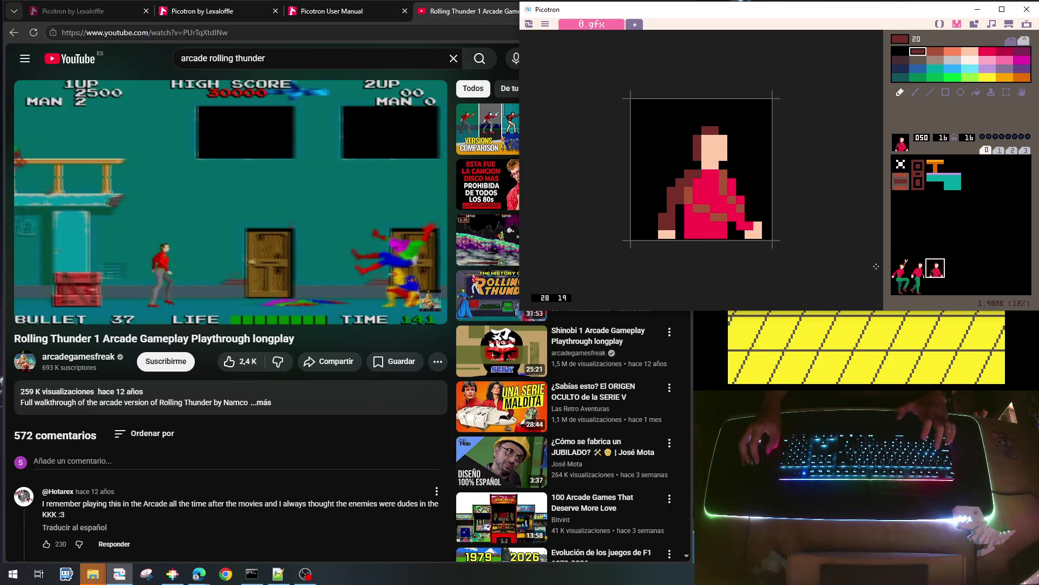
left_click(985, 287)
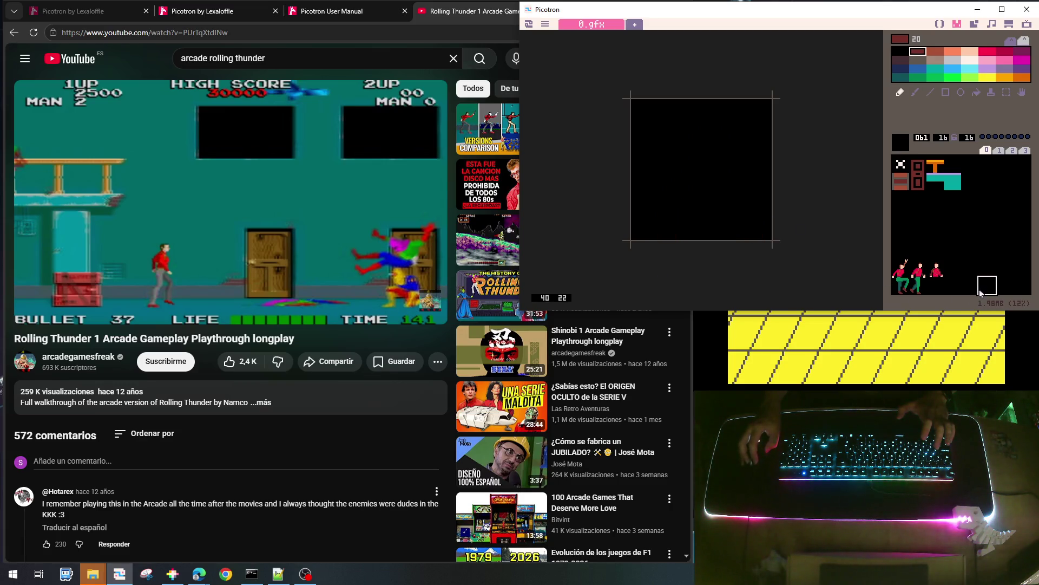
Copy the green legs sprite 57 into empty slot 58
left_click(918, 287)
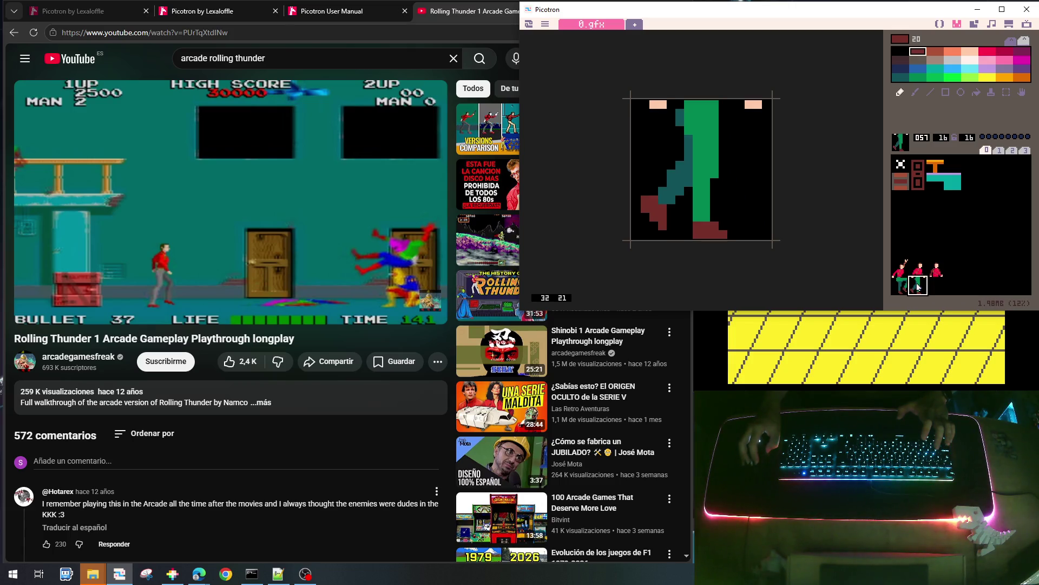
key("ctrl+c")
left_click(935, 285)
key("ctrl+v")
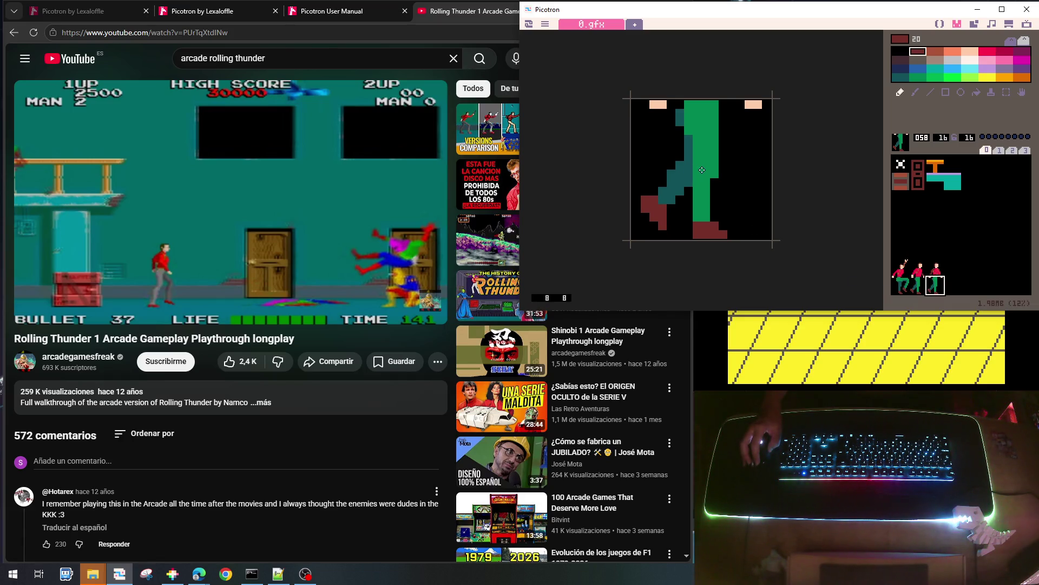
Paint a dark teal right leg on sprite 58 and extend its dark red foot
right_click(666, 173)
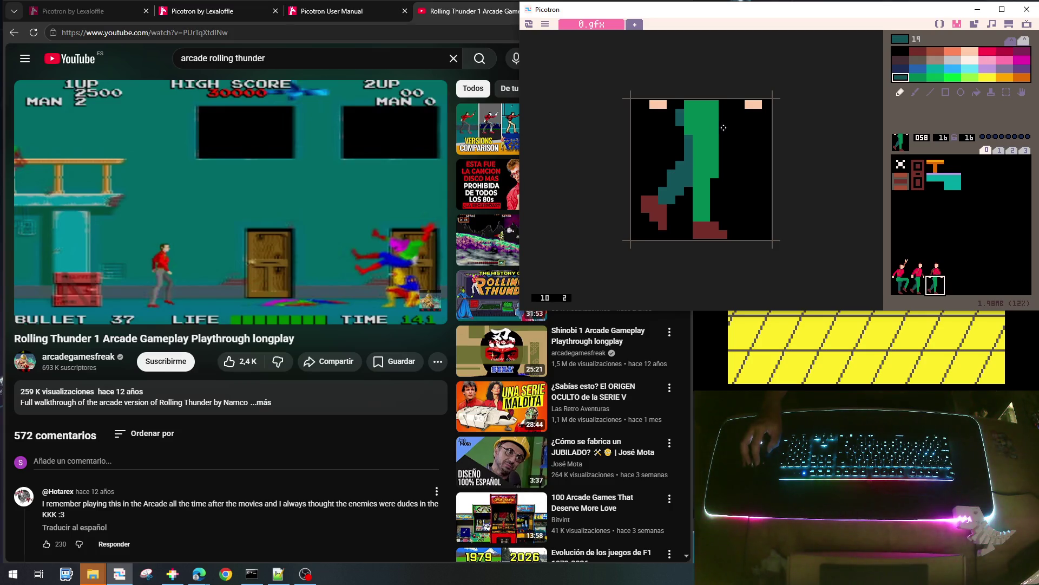
mouse_move(724, 131)
left_mouse_down()
mouse_move(730, 148)
mouse_move(716, 115)
mouse_move(754, 165)
mouse_move(736, 207)
left_mouse_up()
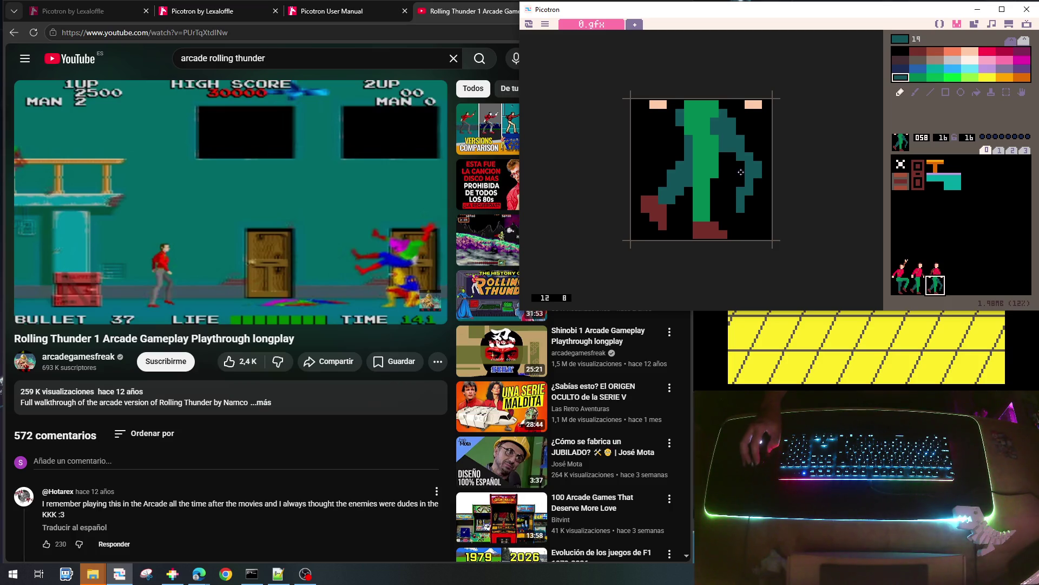
mouse_move(735, 196)
left_mouse_down()
mouse_move(731, 212)
mouse_move(749, 219)
mouse_move(734, 198)
mouse_move(746, 209)
left_mouse_up()
right_click(724, 221)
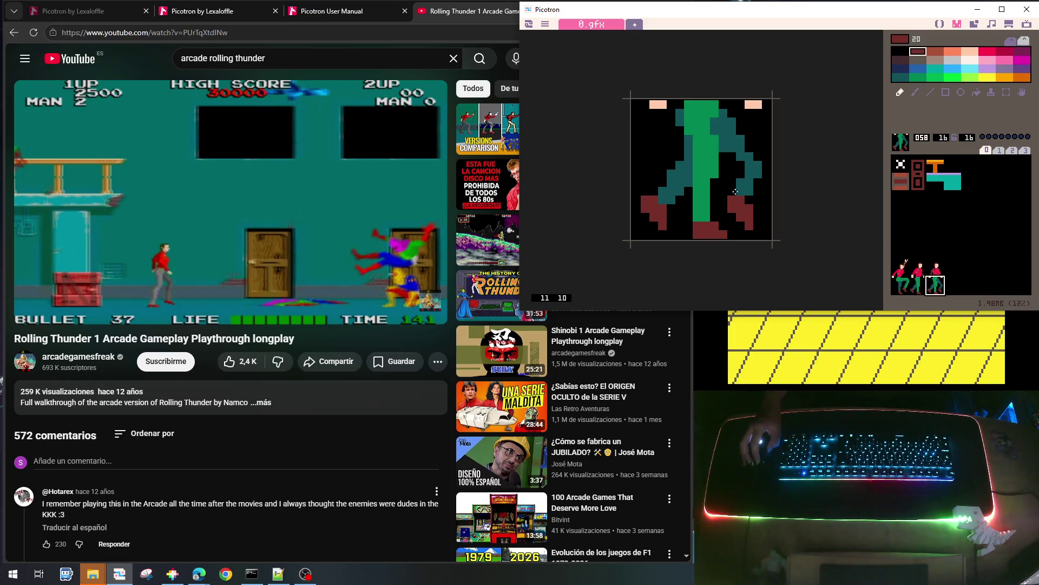
right_click(729, 152)
left_click_drag(731, 151, 740, 174)
left_click_drag(739, 174, 736, 186)
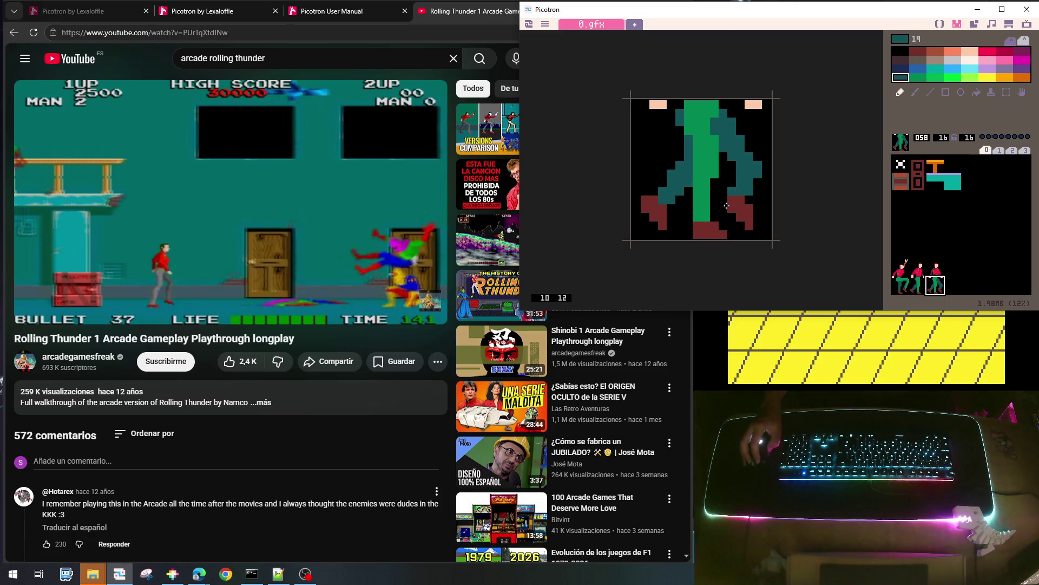
right_click(751, 224)
left_click_drag(756, 226, 757, 218)
right_click(761, 205)
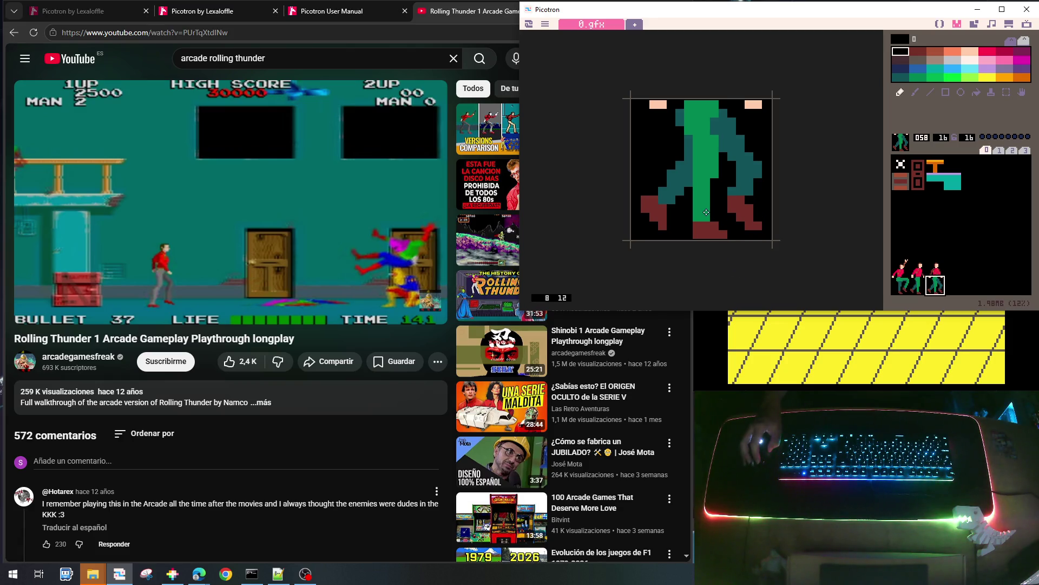
Erase the old left leg in black and shade the new green leg's left edge teal
right_click(703, 167)
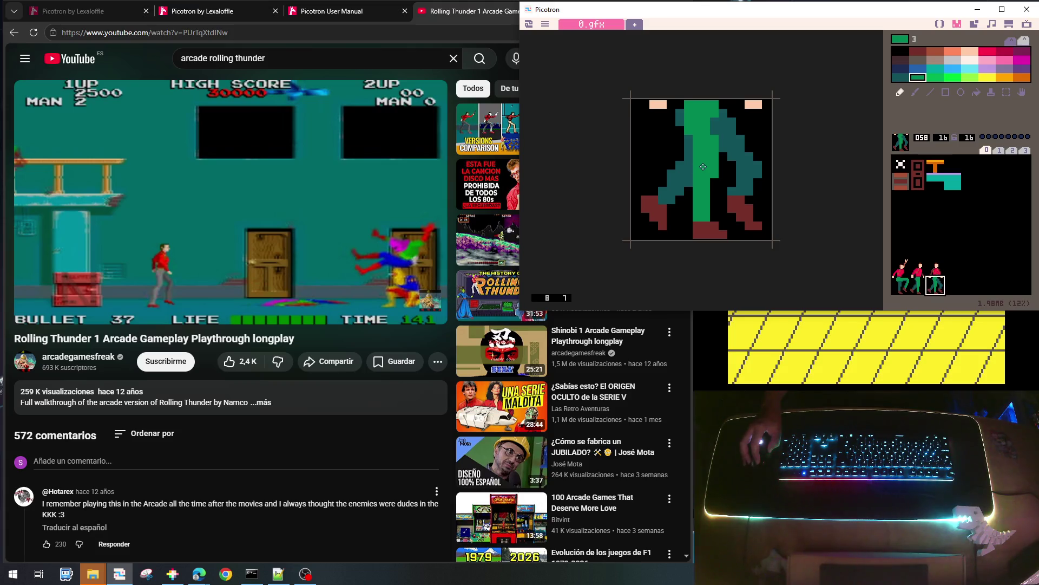
right_click(660, 154)
mouse_move(660, 154)
left_mouse_down()
mouse_move(666, 186)
mouse_move(649, 198)
mouse_move(669, 210)
mouse_move(682, 187)
mouse_move(681, 148)
mouse_move(652, 209)
mouse_move(682, 187)
mouse_move(663, 235)
mouse_move(675, 225)
mouse_move(680, 234)
mouse_move(668, 234)
mouse_move(715, 232)
mouse_move(691, 222)
mouse_move(702, 200)
left_mouse_up()
right_click(695, 173)
right_click(698, 230)
right_click(719, 217)
right_click(705, 159)
right_click(682, 130)
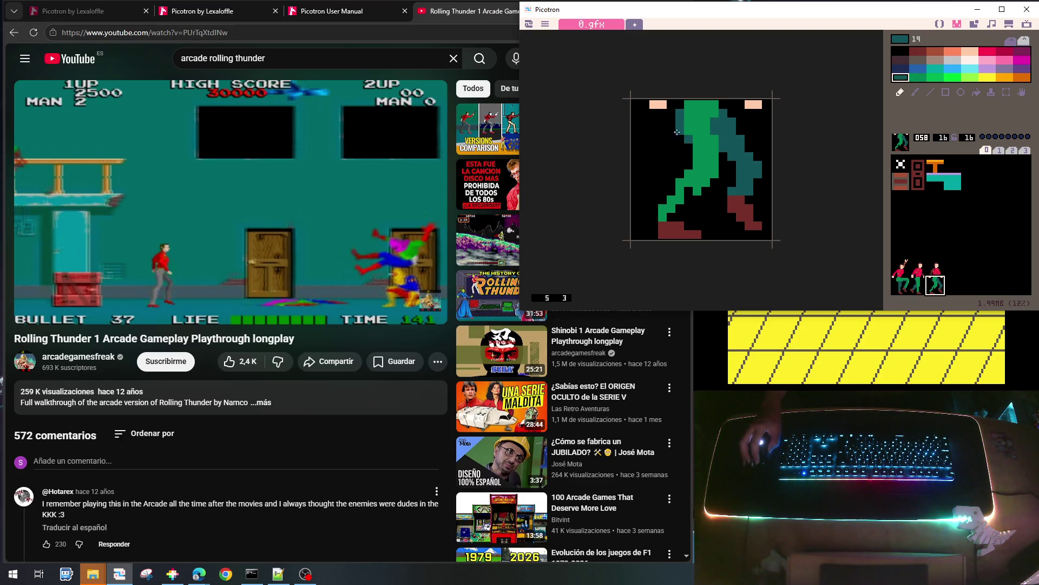
left_click_drag(682, 144, 662, 200)
Fill the gap beside the leg green, trim its right edge black and paint teal on top
right_click(704, 148)
left_click_drag(689, 133, 677, 218)
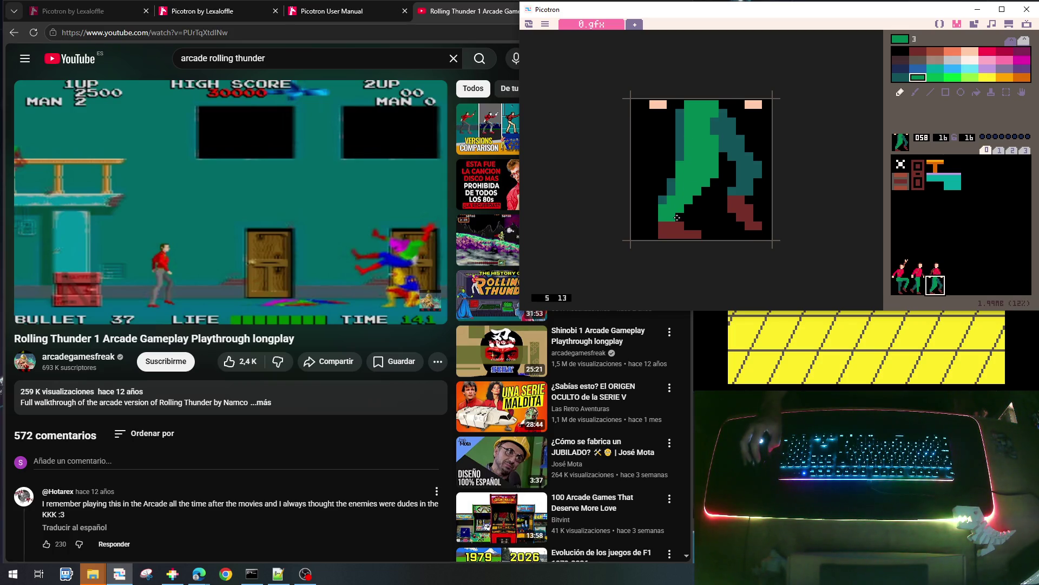
right_click(715, 187)
mouse_move(715, 187)
left_mouse_down()
mouse_move(715, 163)
mouse_move(700, 194)
left_mouse_up()
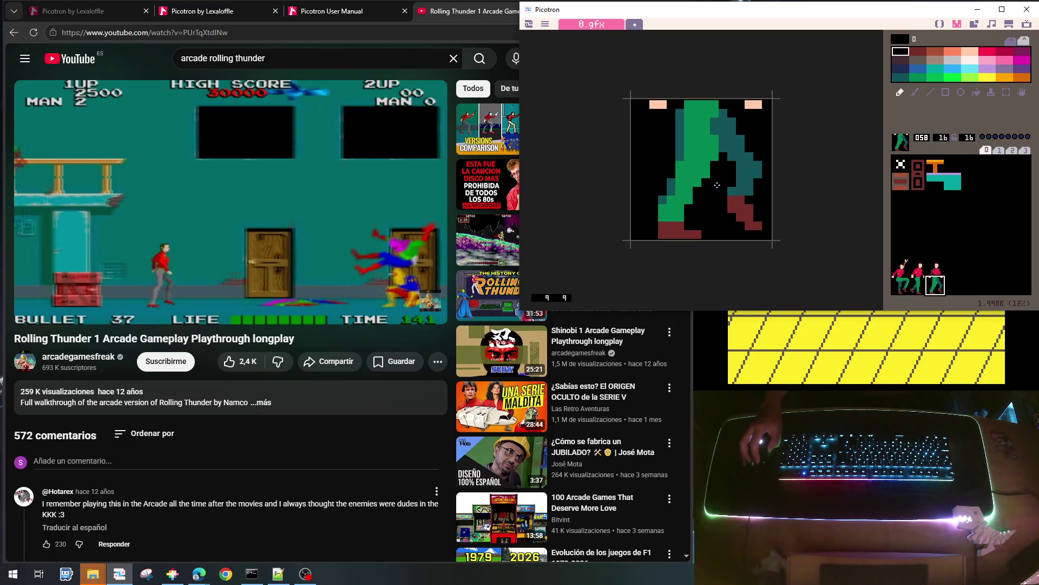
right_click(708, 119)
right_click(720, 111)
left_click_drag(720, 111, 718, 123)
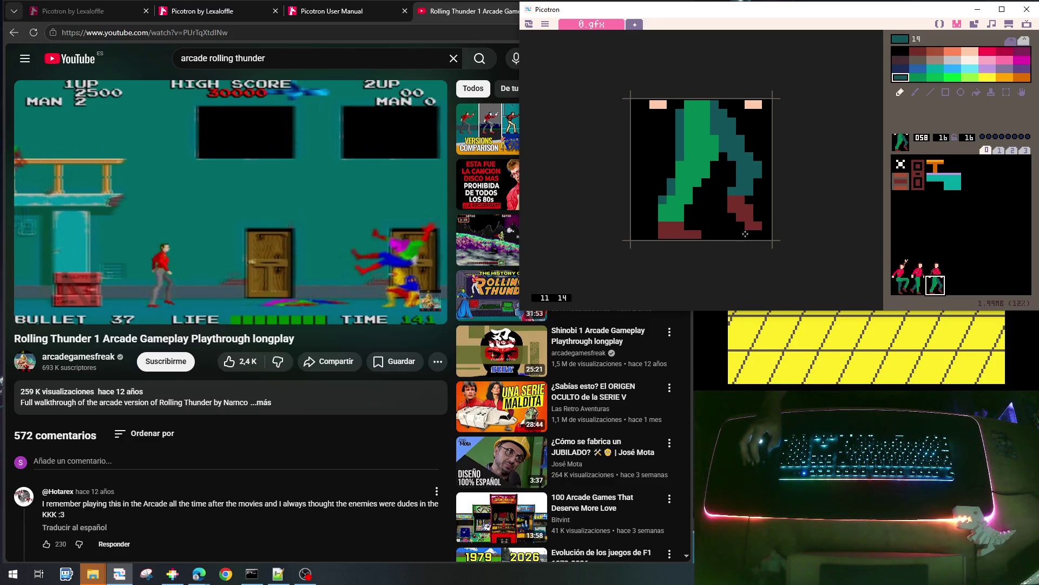
left_click(956, 268)
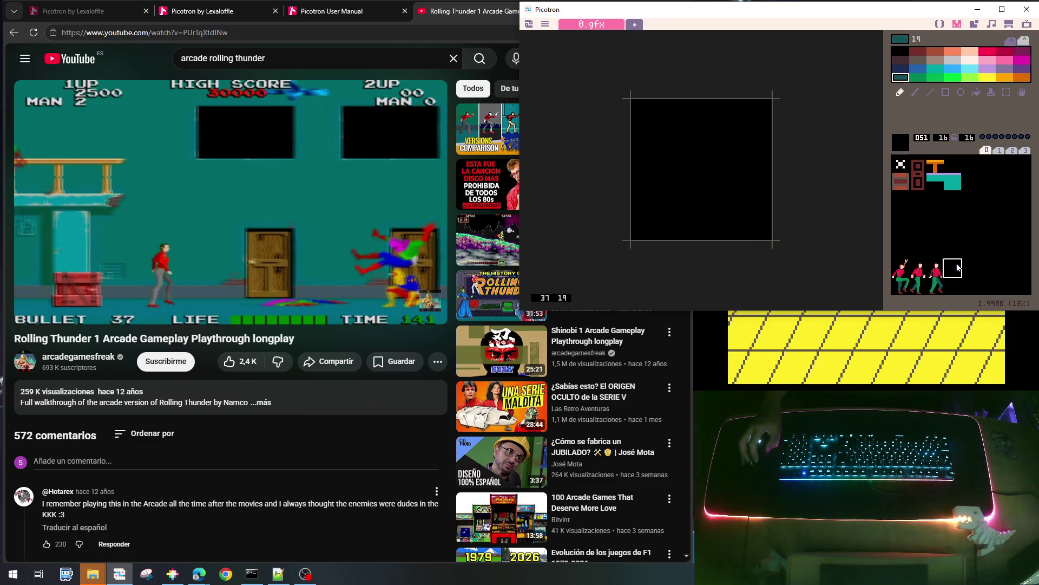
Touch up sprite 58, repainting column 9's top green and shading column 6 dark teal
left_click(936, 284)
right_click(704, 111)
left_click_drag(713, 114, 715, 129)
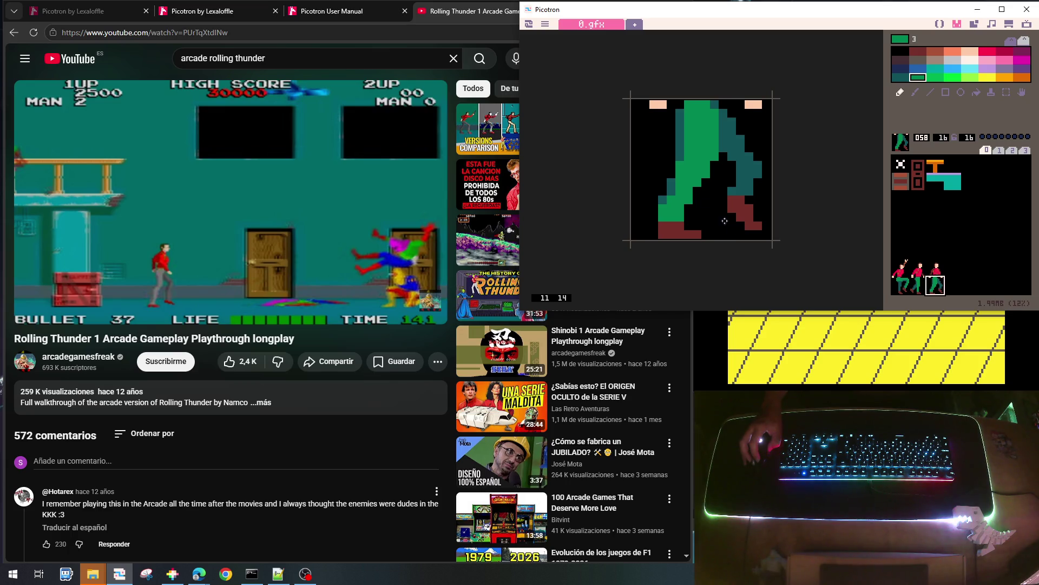
right_click(666, 132)
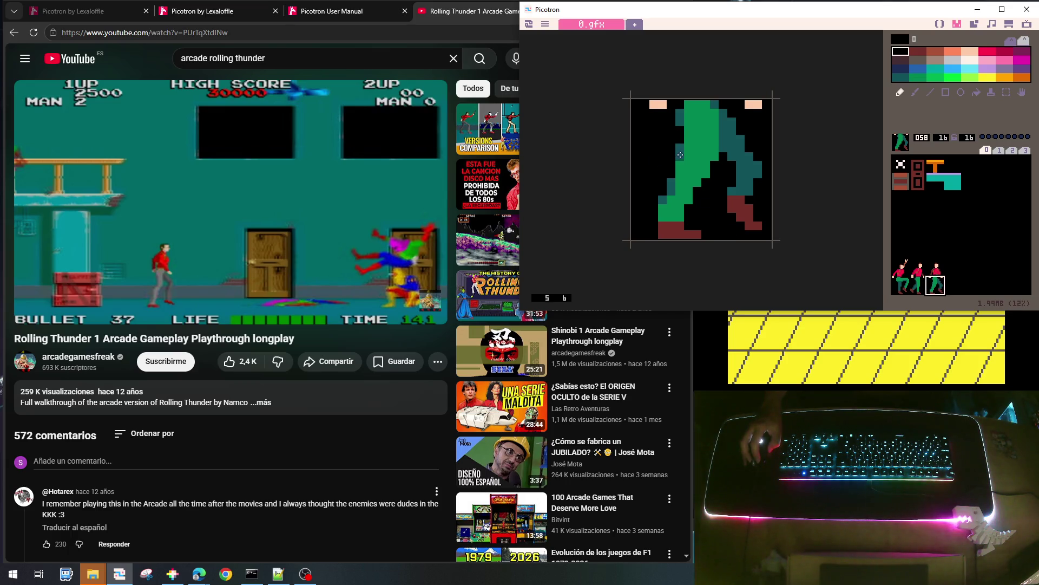
right_click(680, 160)
left_click_drag(687, 128, 688, 145)
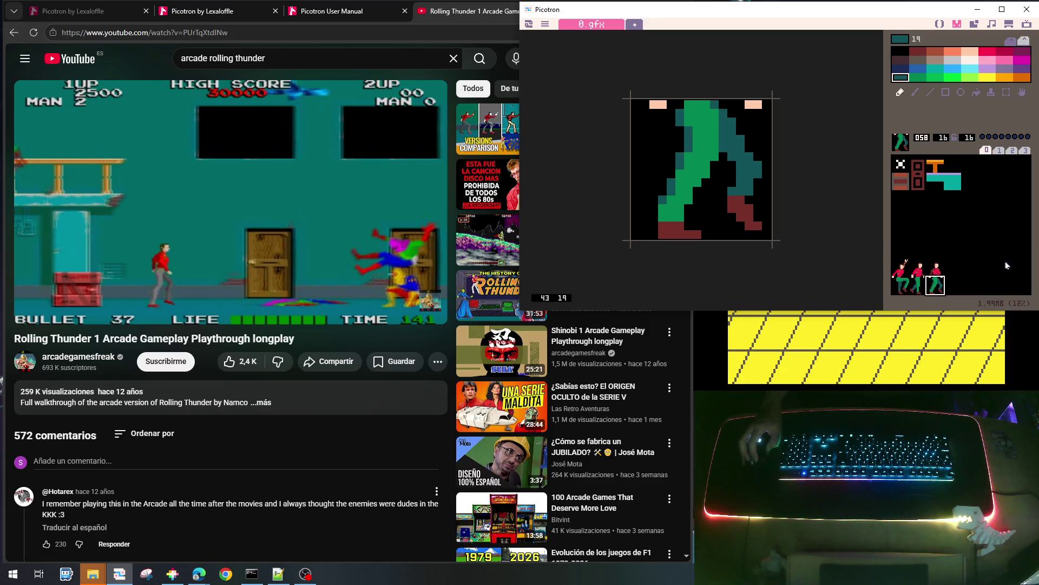
left_click(987, 254)
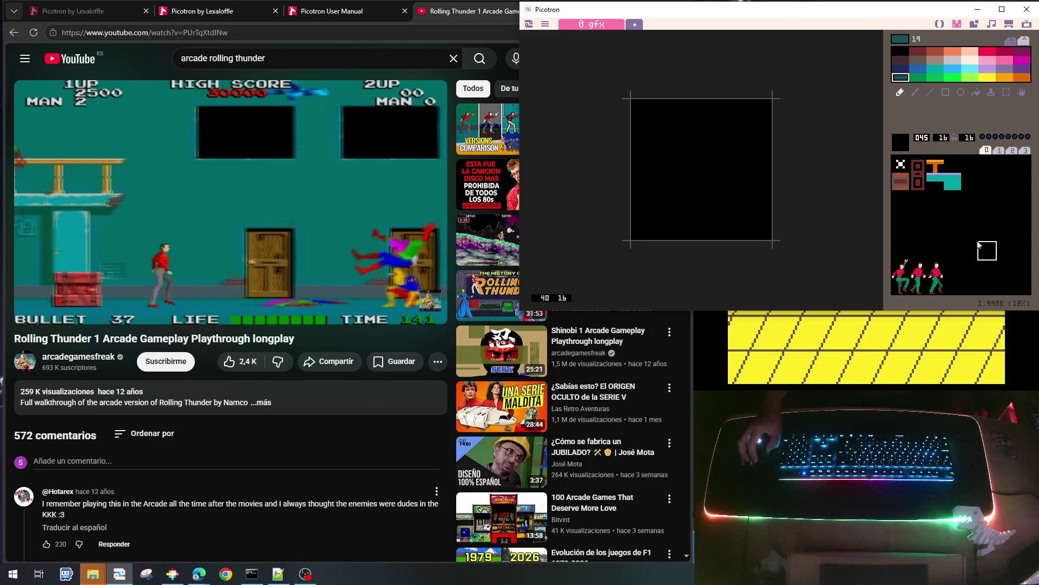
Shade sprite 50's red torso with a dark maroon diagonal down its right side
left_click(936, 274)
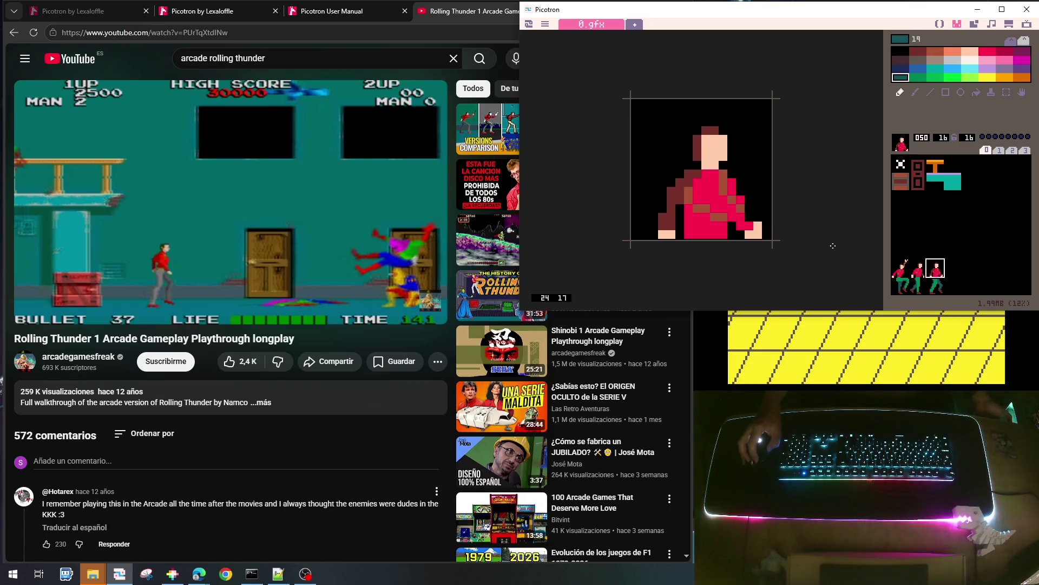
right_click(719, 179)
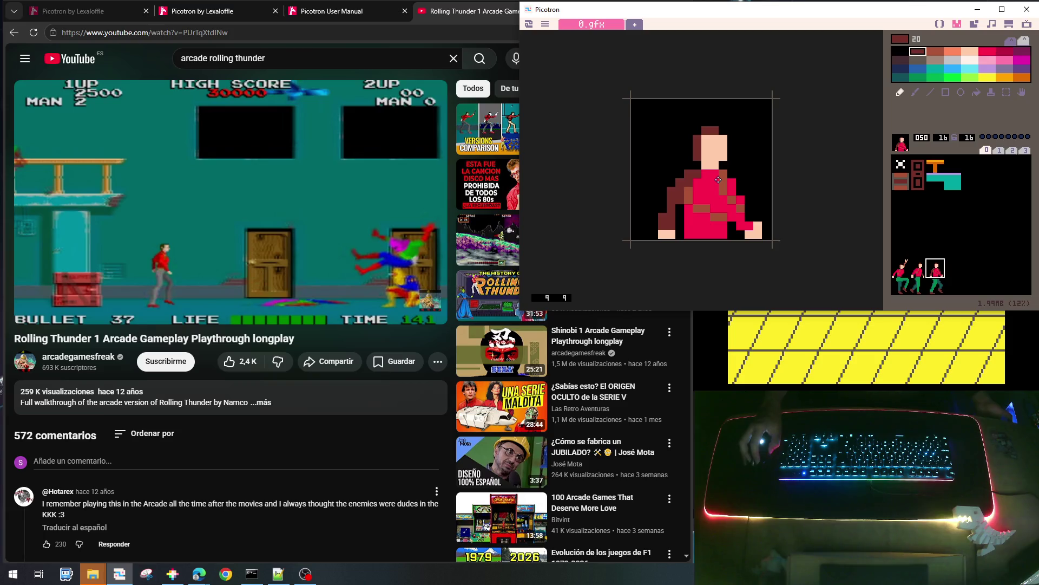
left_click_drag(722, 180, 739, 219)
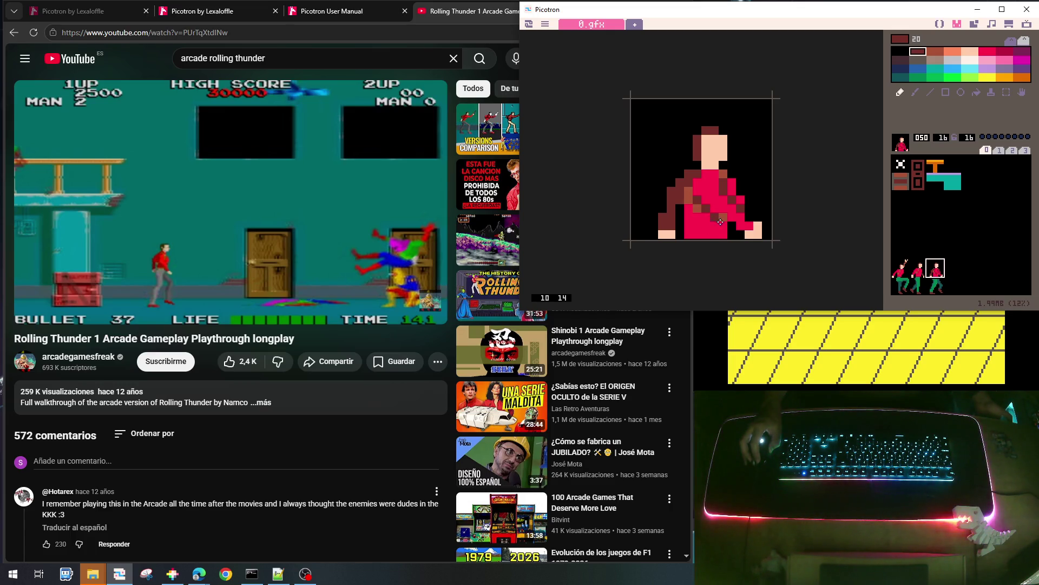
right_click(723, 206)
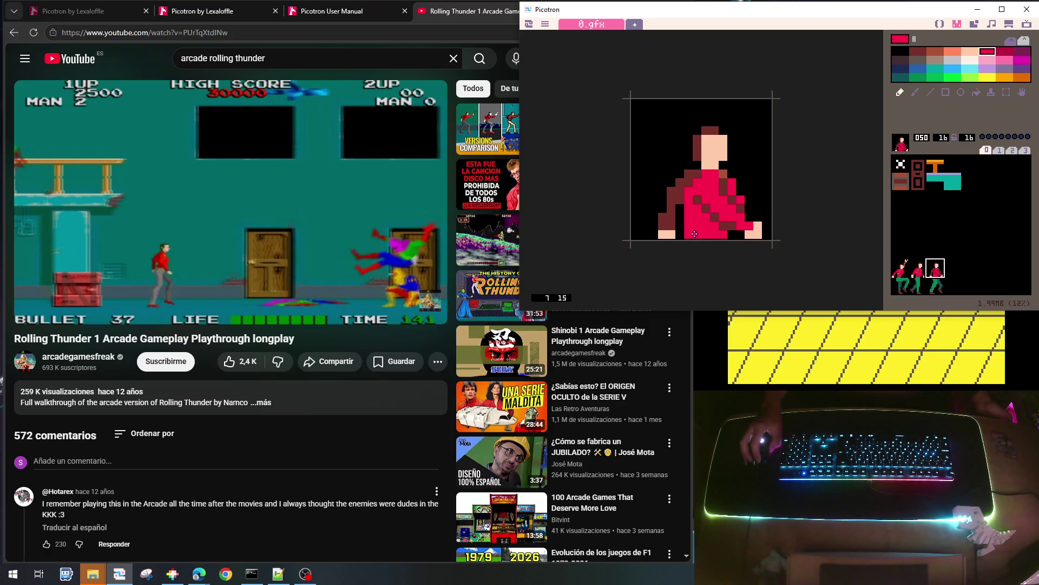
right_click(702, 195)
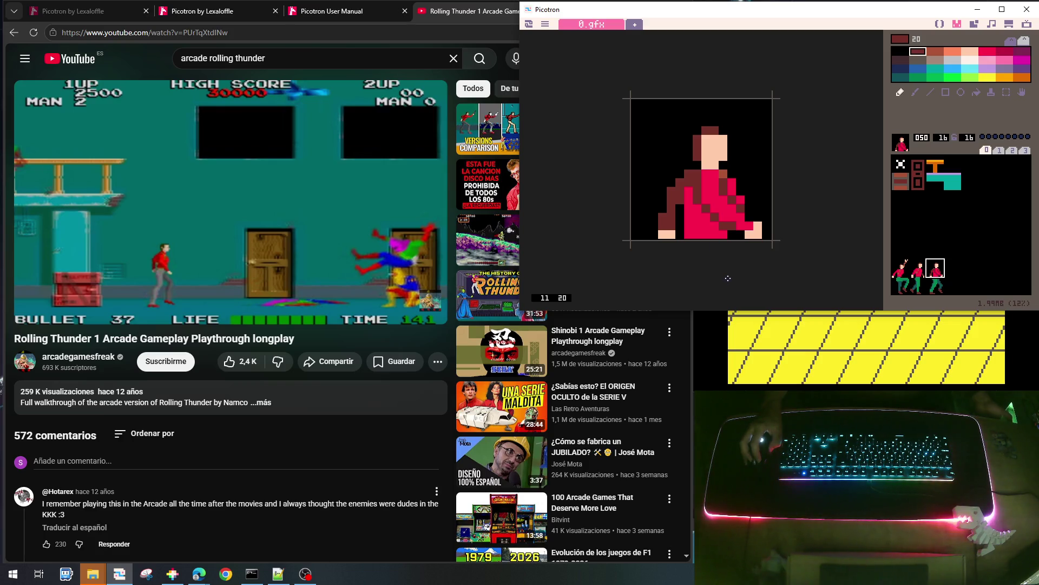
left_click(969, 288)
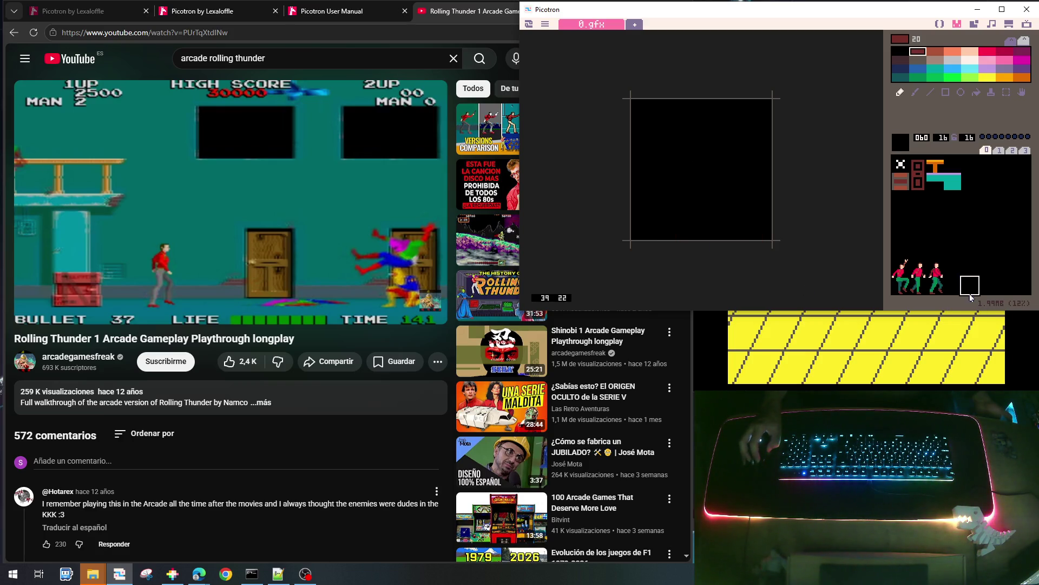
Paint sprite 050's lower body dark red, then repaint it red from chest to lower body
left_click(937, 281)
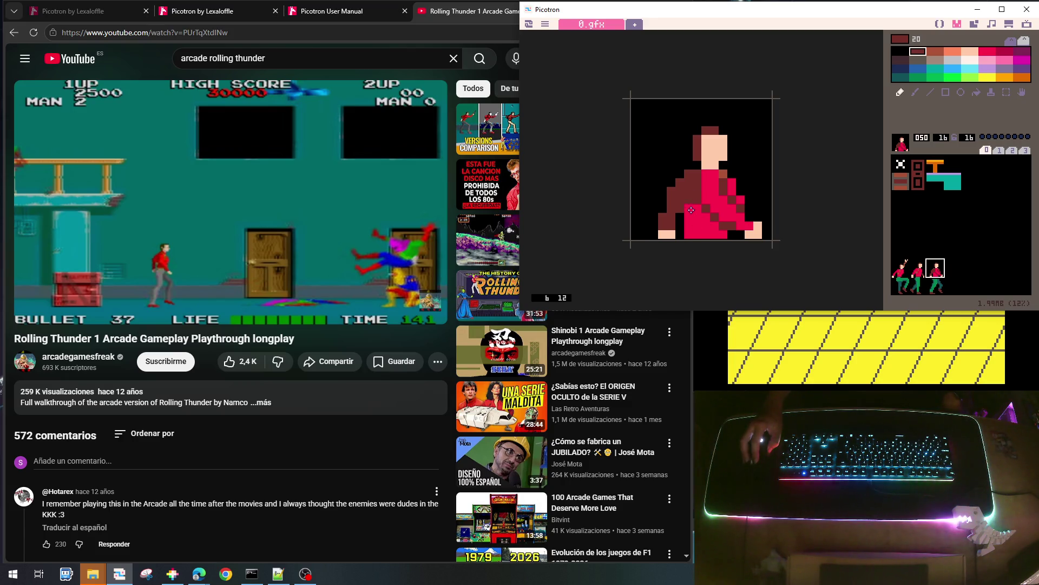
mouse_move(704, 220)
left_mouse_down()
mouse_move(720, 235)
mouse_move(710, 238)
left_mouse_up()
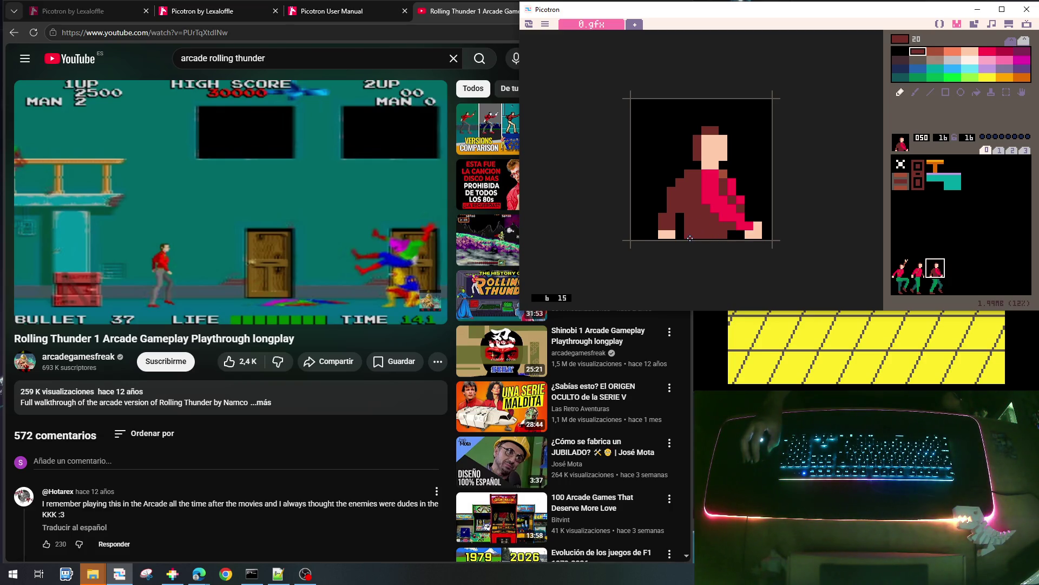
right_click(722, 203)
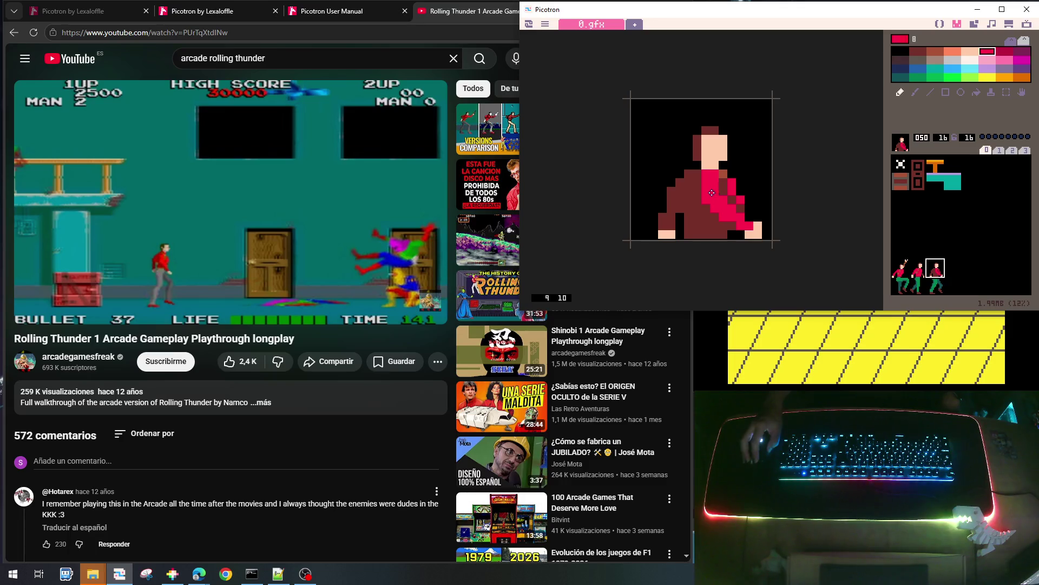
mouse_move(697, 176)
left_mouse_down()
mouse_move(697, 198)
mouse_move(724, 228)
left_mouse_up()
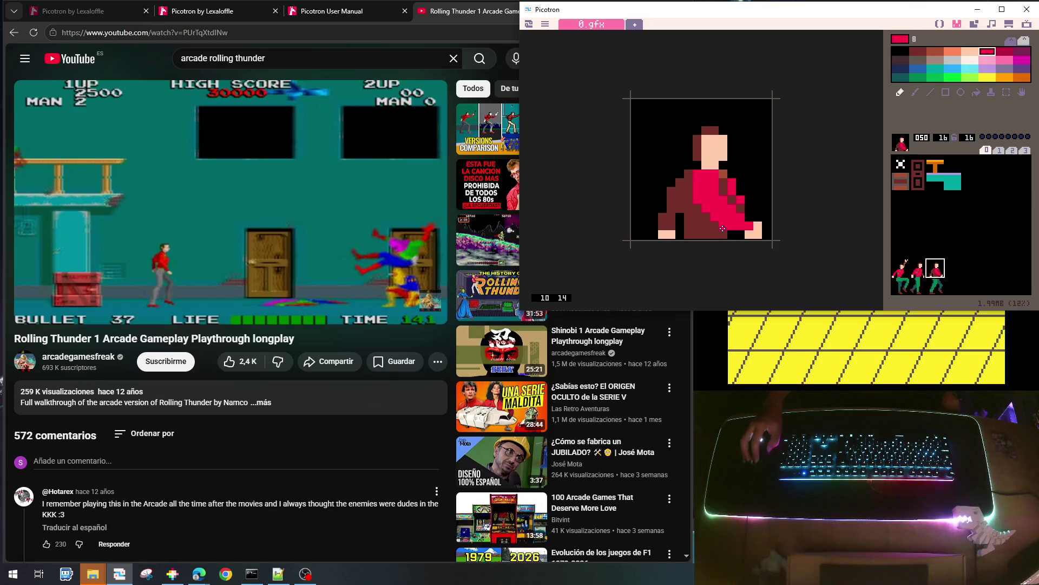
right_click(722, 188)
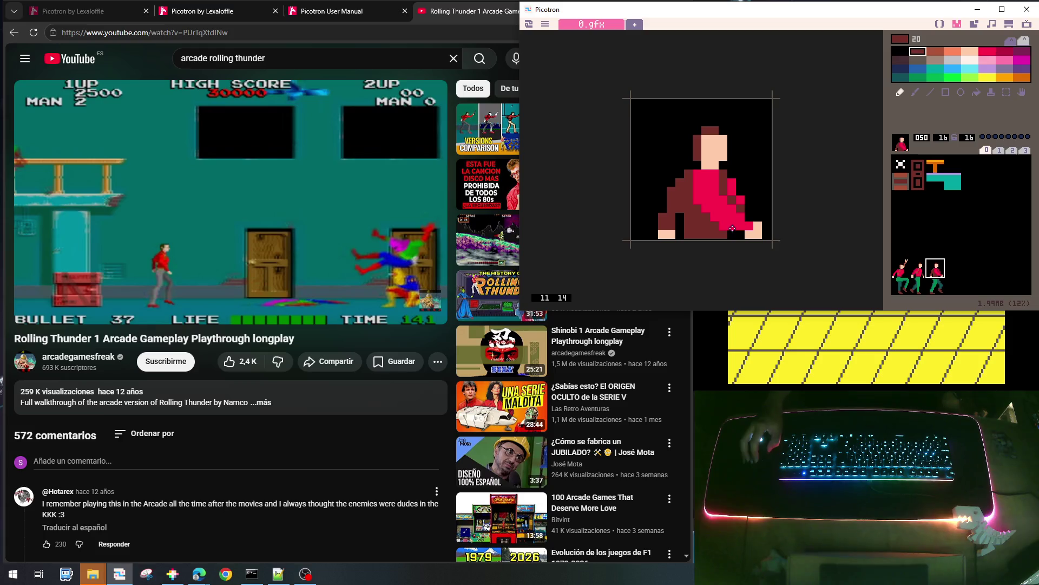
right_click(739, 184)
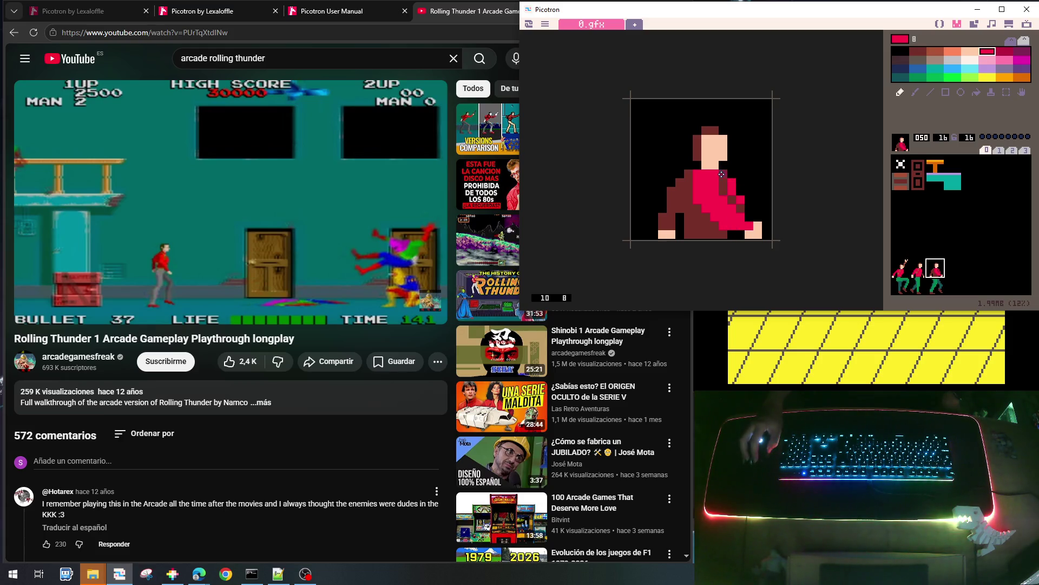
mouse_move(727, 186)
left_mouse_down()
mouse_move(716, 194)
mouse_move(719, 182)
left_mouse_up()
Repaint the remaining dark torso pixels of sprite 050 red and one torso pixel black
right_click(729, 203)
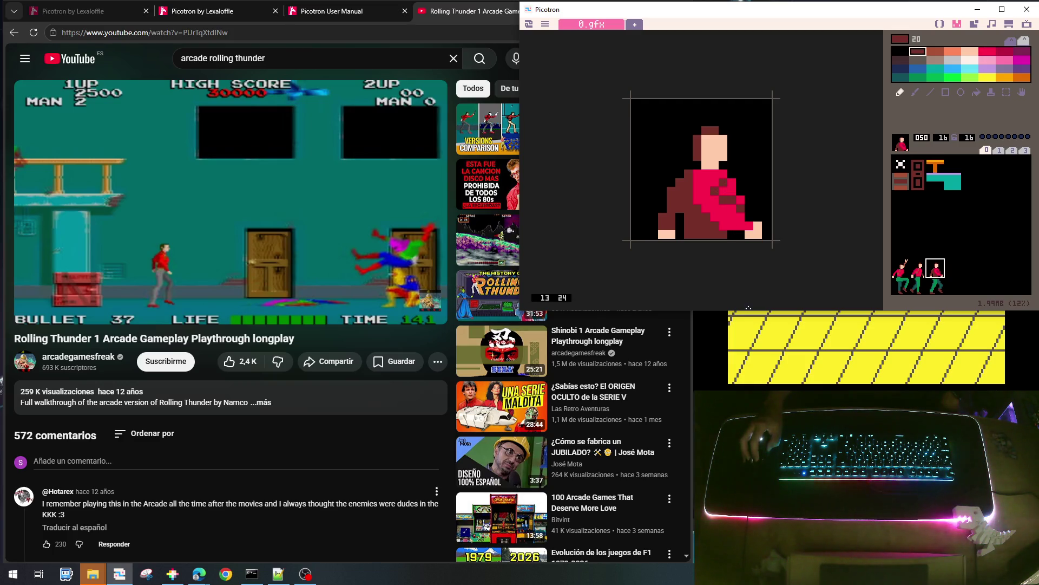
right_click(709, 195)
left_click_drag(710, 193, 720, 202)
right_click(732, 200)
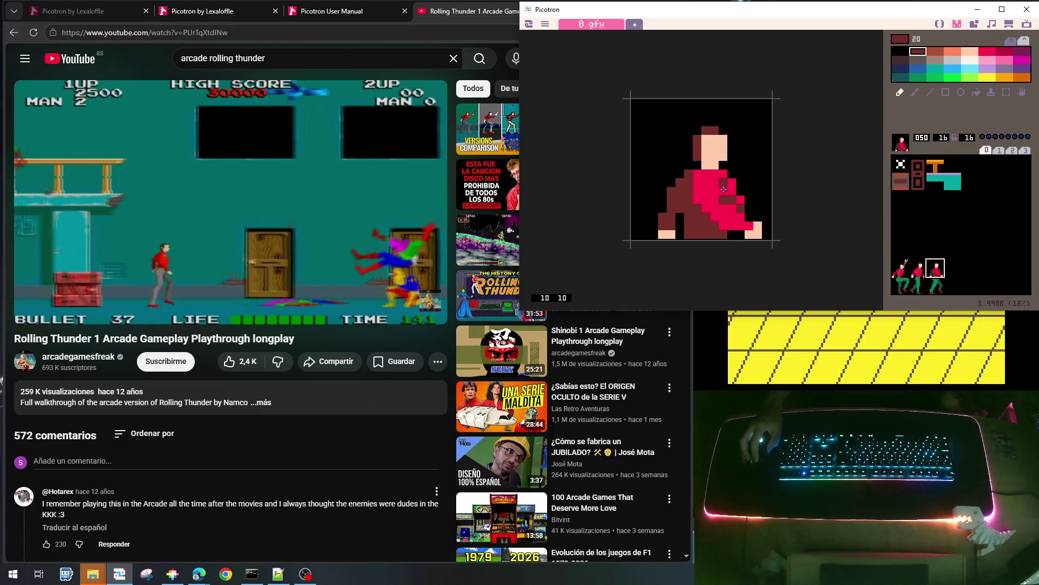
right_click(719, 204)
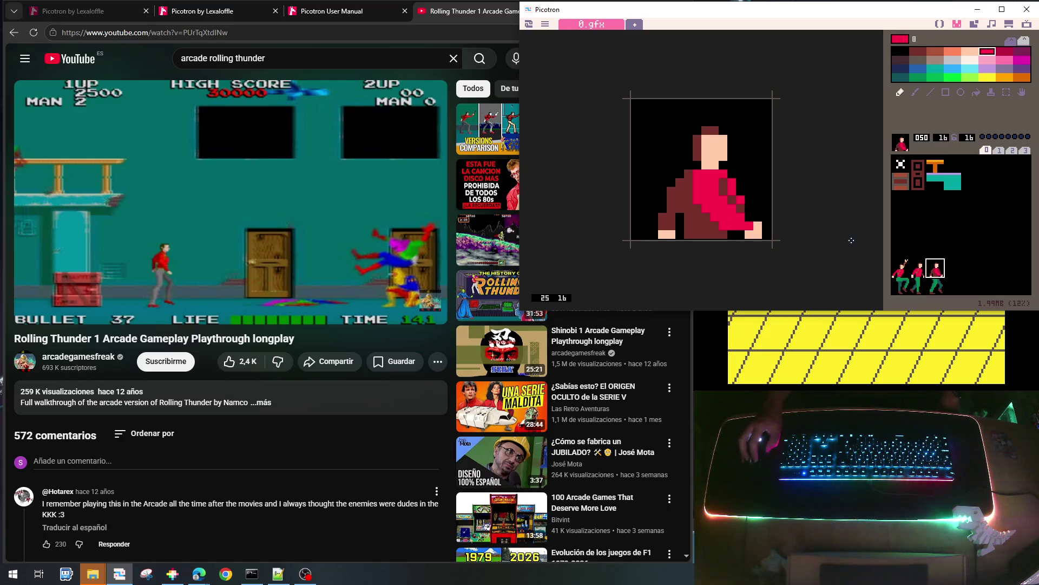
right_click(753, 200)
left_click(740, 199)
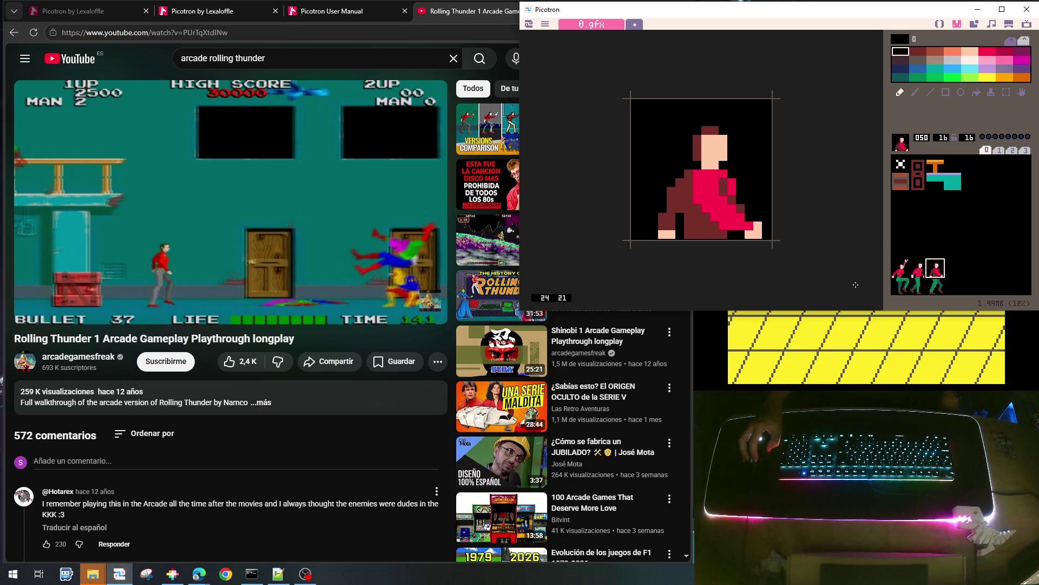
Repaint sprite 050's foot, giving it a peach bottom row and black toe and stray pixels
left_click(983, 289)
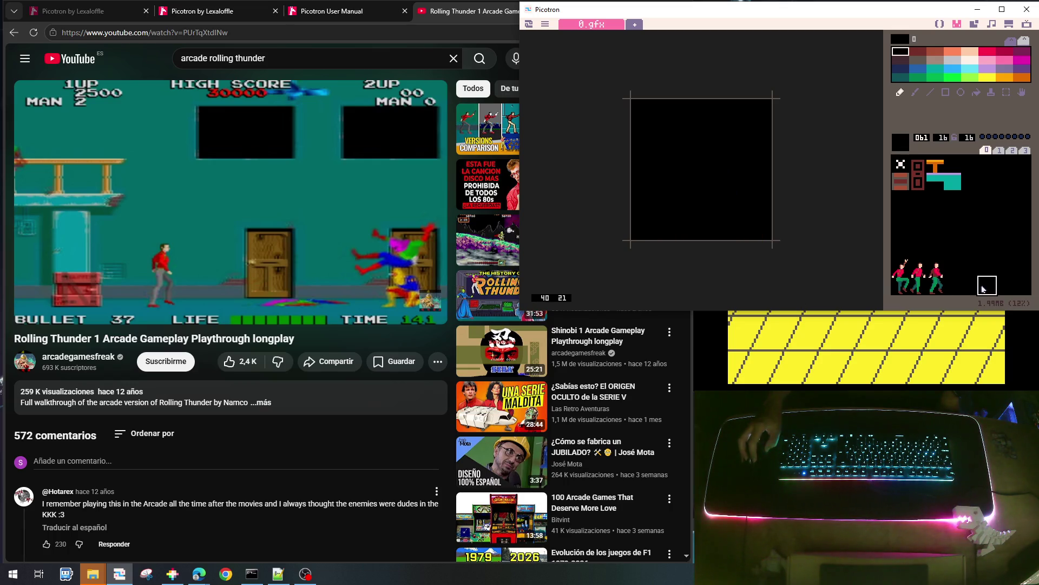
left_click(935, 277)
left_click(760, 225)
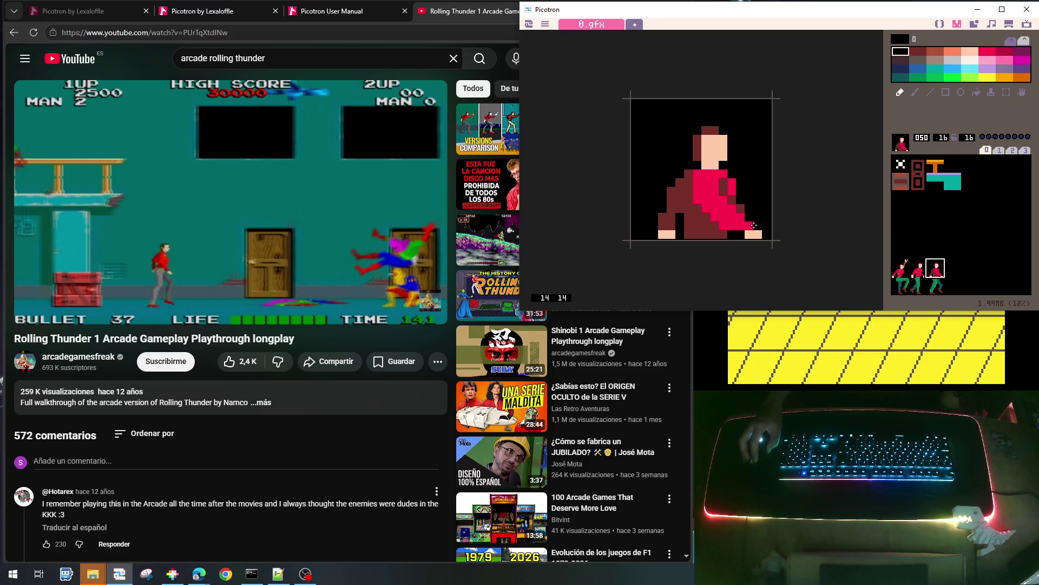
right_click(758, 233)
left_click_drag(754, 234, 743, 236)
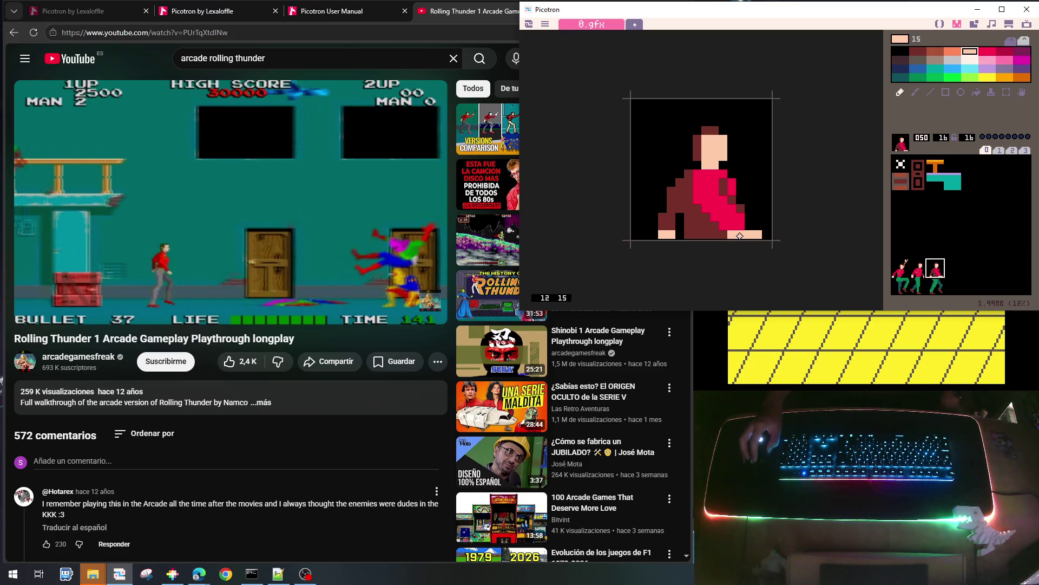
right_click(758, 225)
left_click(729, 237)
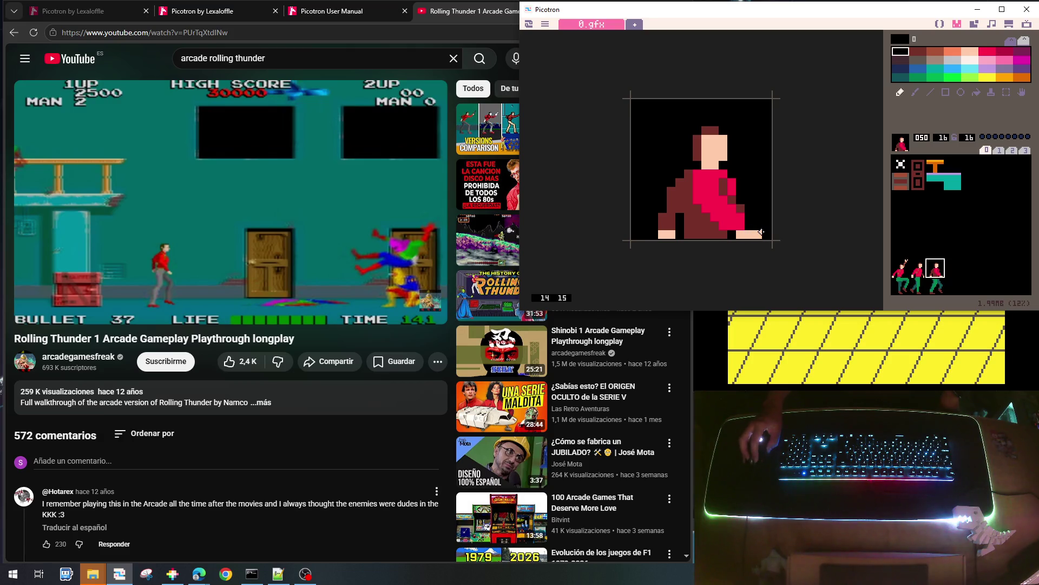
right_click(761, 231)
left_click(749, 225)
right_click(765, 226)
left_click(758, 234)
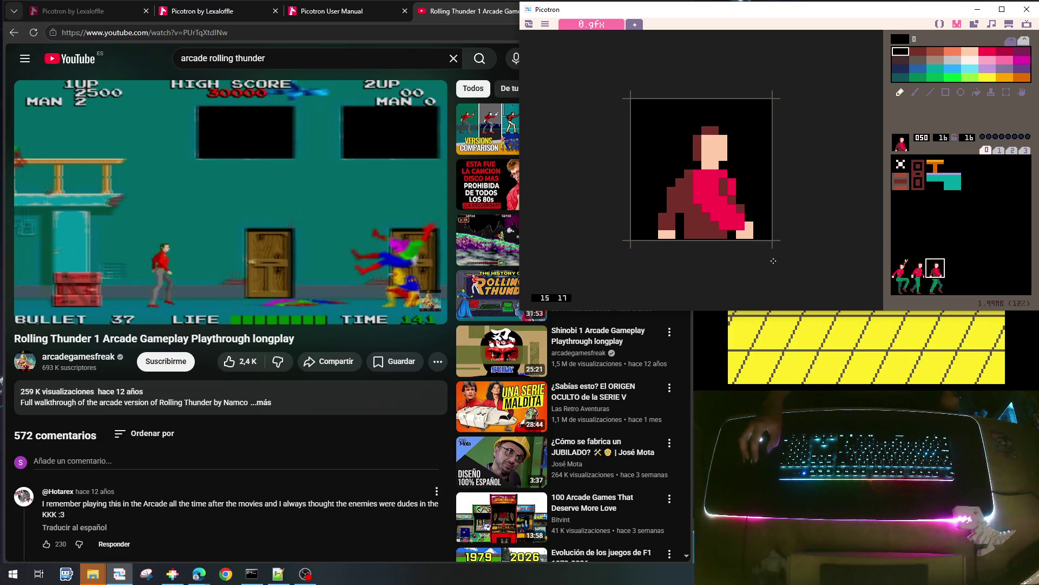
Compare with slot 053 and legs sprite 058, then turn one of sprite 050's peach pixels red
left_click(986, 269)
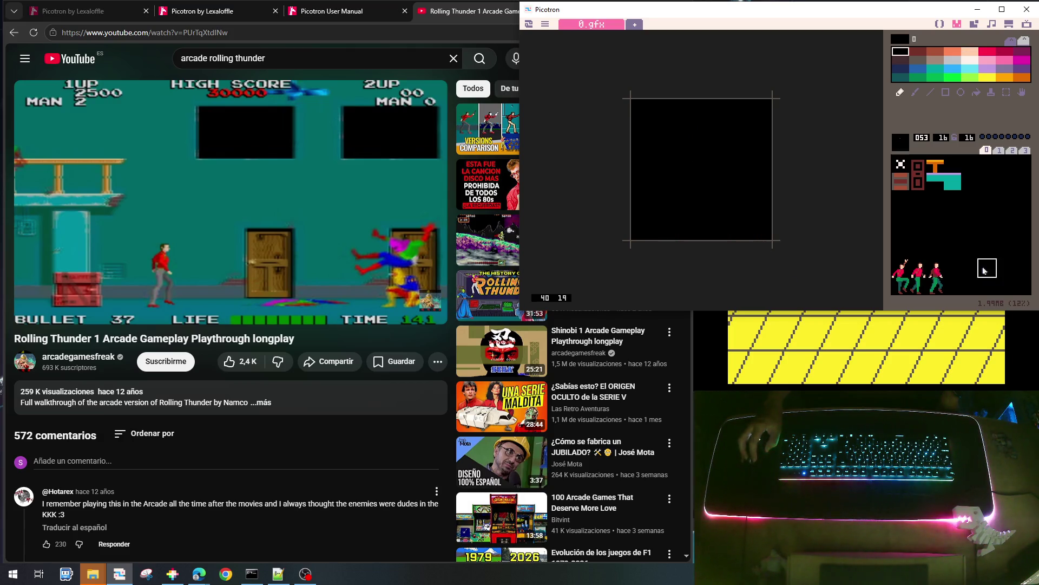
left_click(938, 282)
left_click(938, 268)
right_click(742, 222)
left_click(749, 226)
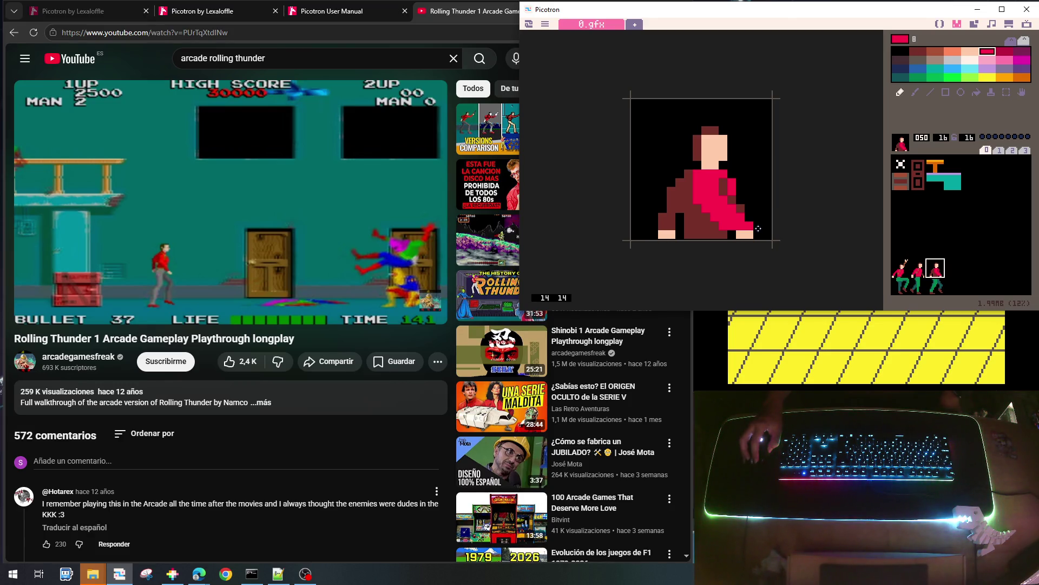
right_click(742, 217)
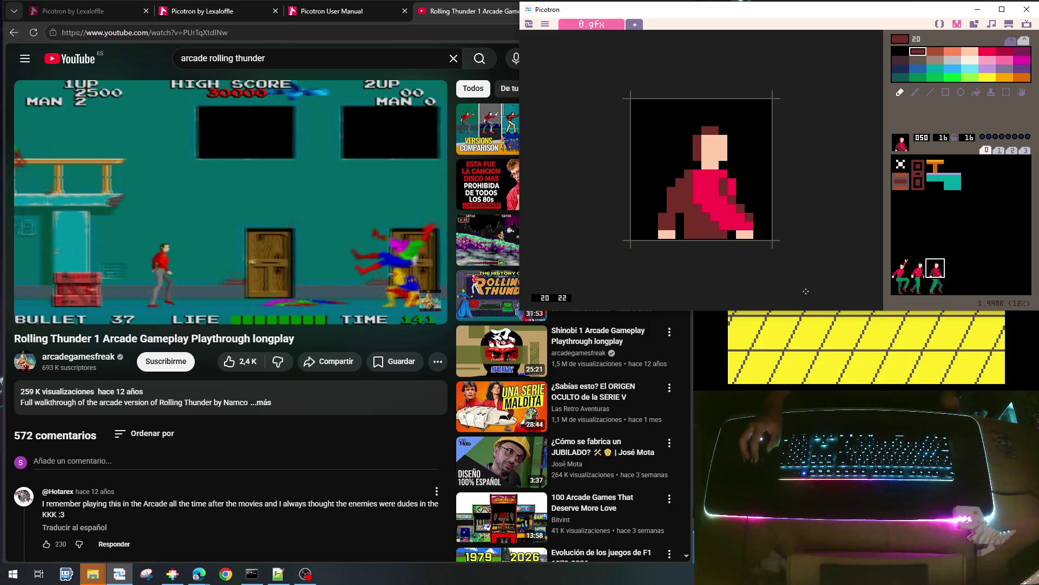
Check empty slots 054 and 044 and return to the main.lua code
left_click(1009, 272)
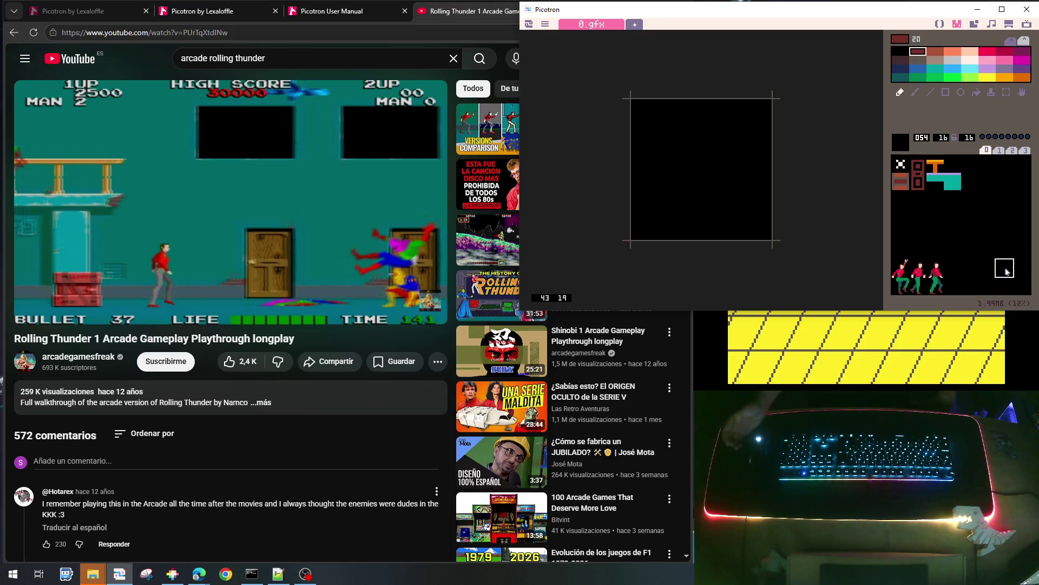
left_click(934, 275)
right_click(656, 182)
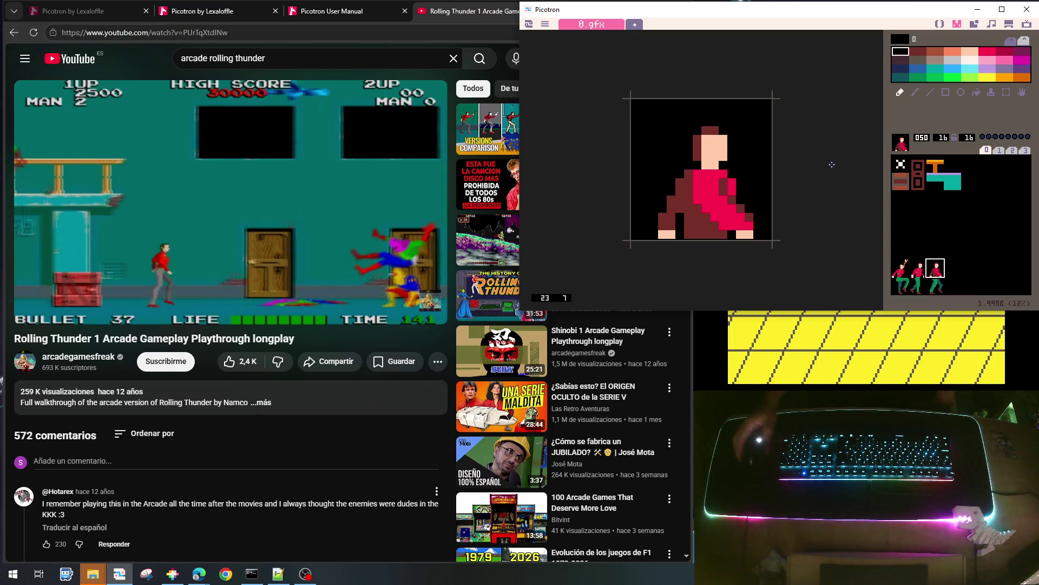
left_click(963, 254)
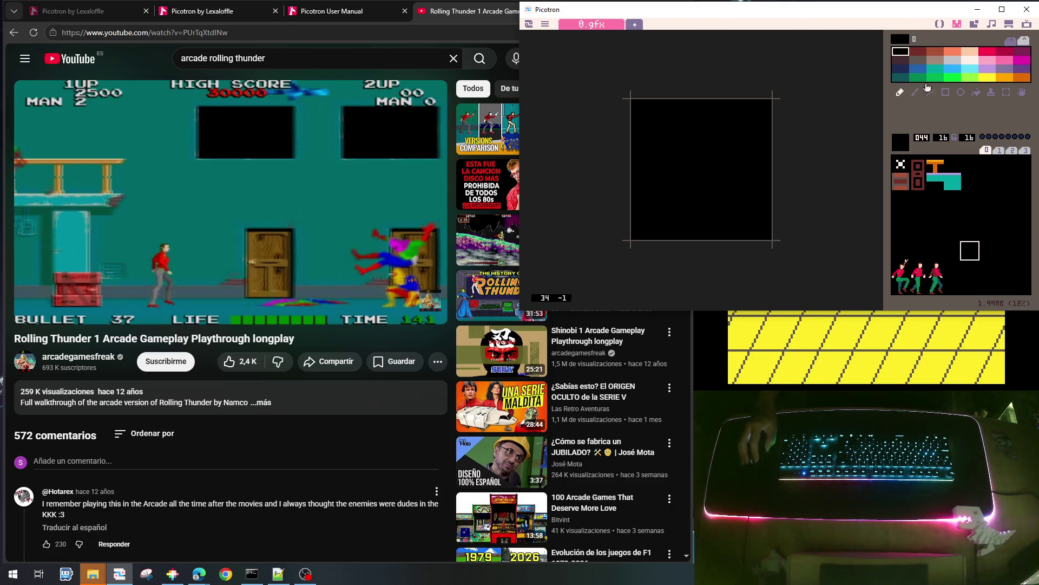
left_click(942, 25)
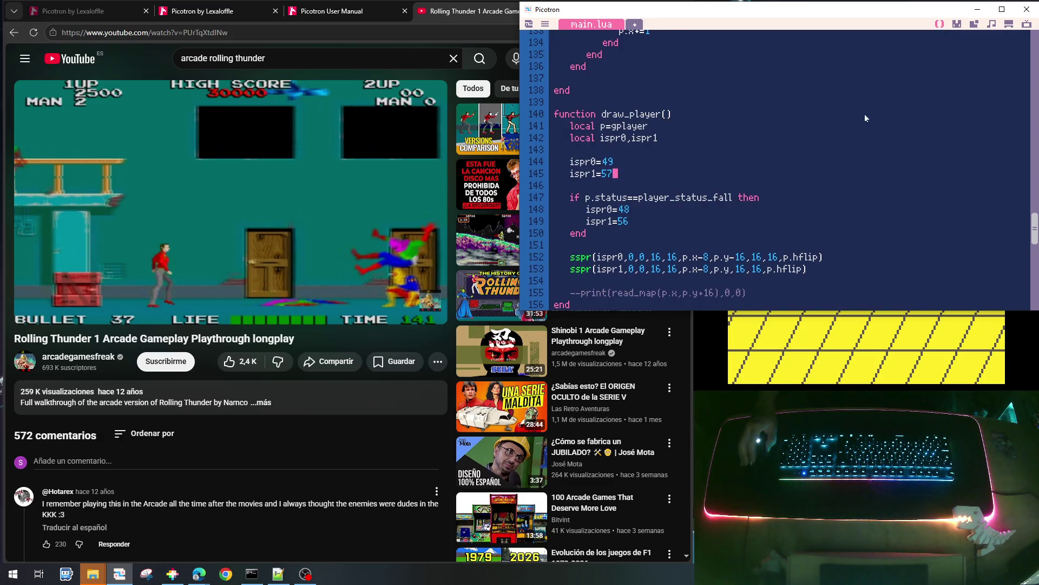
Add anim=0 to init_player's gplayer table after hflip=false
scroll(850, 158, "up", 10)
scroll(845, 201, "up", 7)
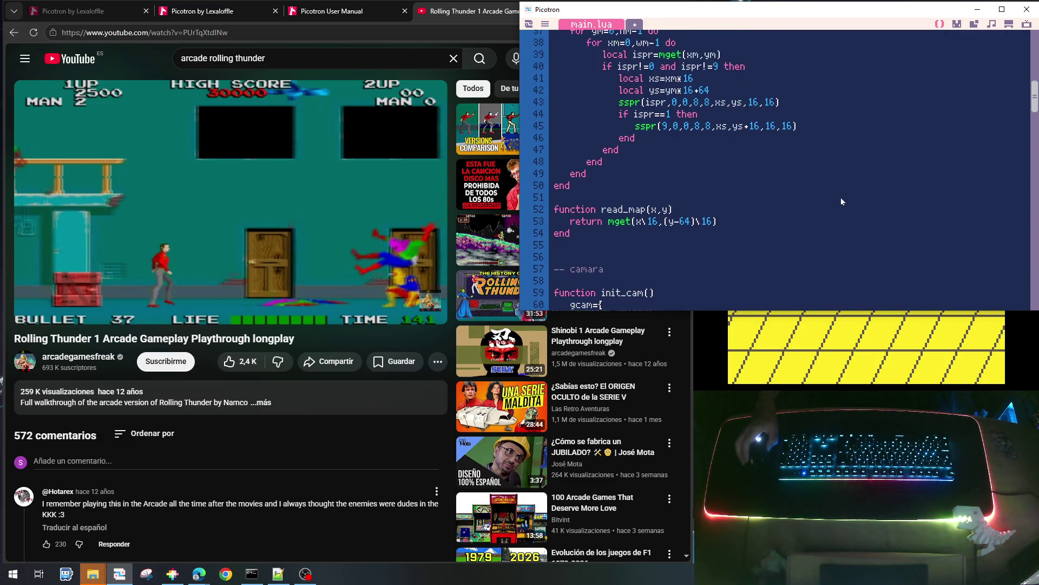
scroll(829, 212, "down", 5)
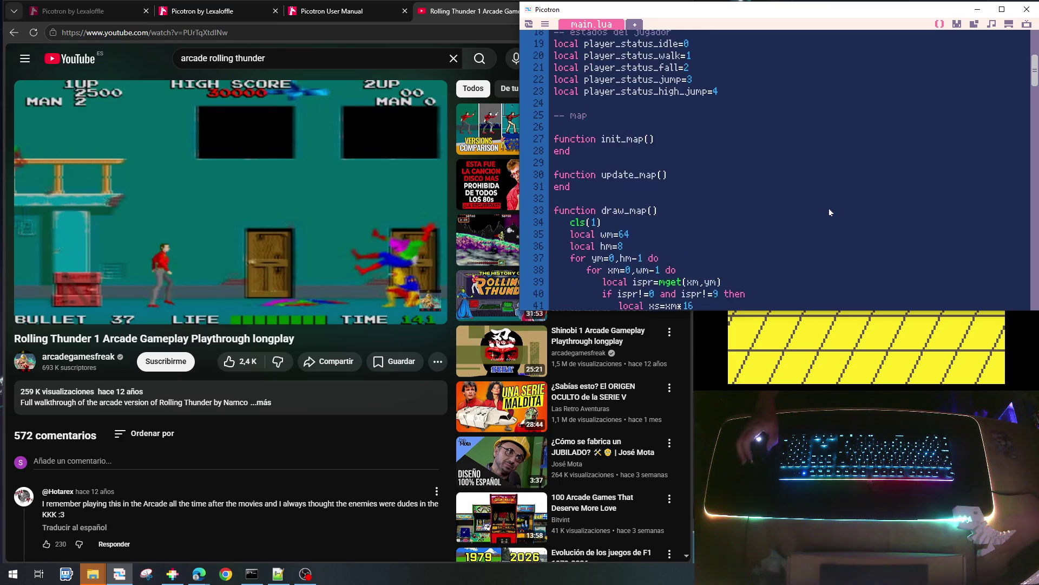
scroll(830, 212, "up", 2)
scroll(830, 212, "up", 2)
scroll(830, 213, "down", 7)
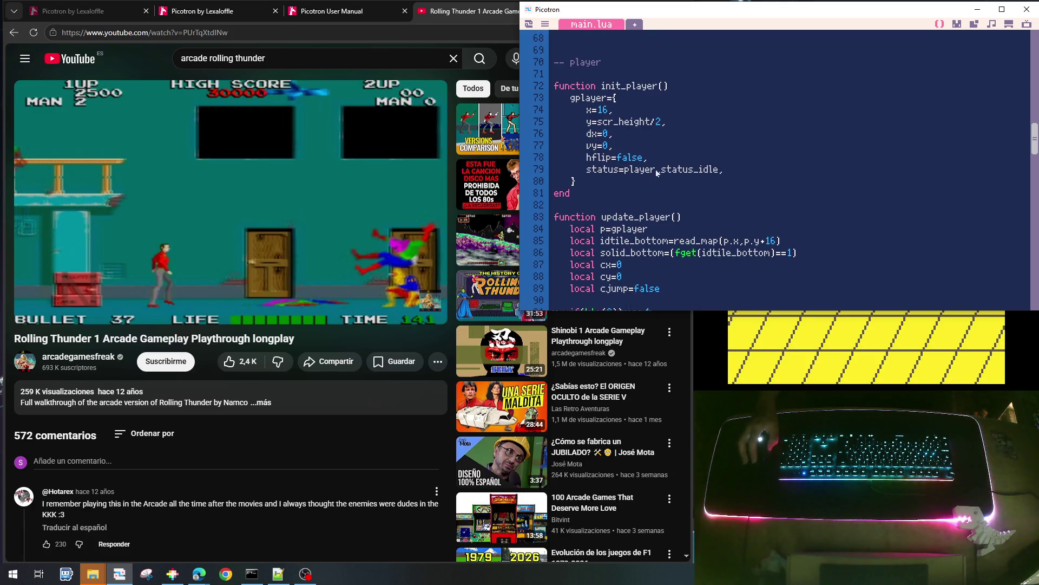
left_click(661, 161)
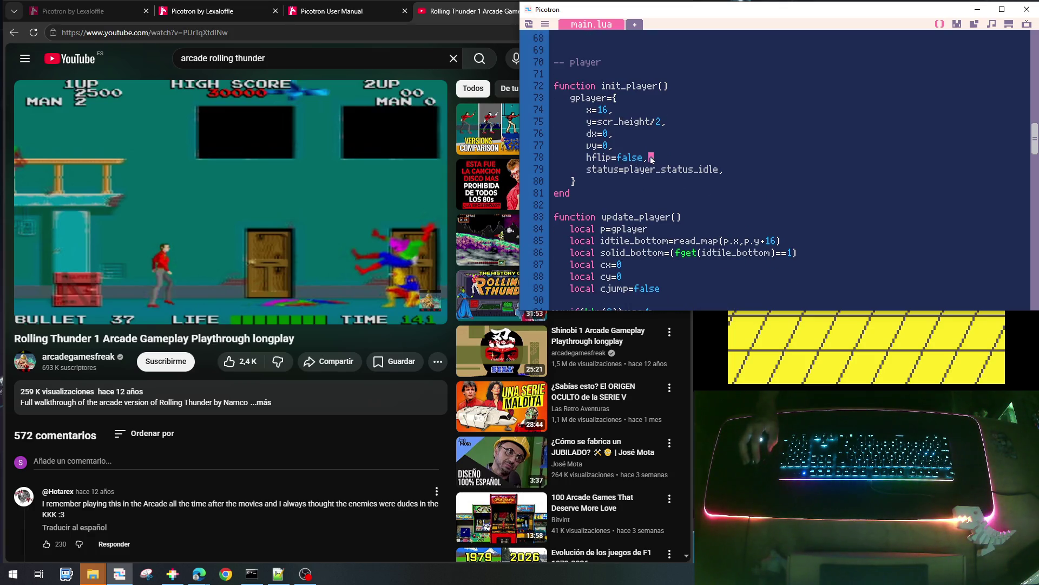
key("Return")
type("an")
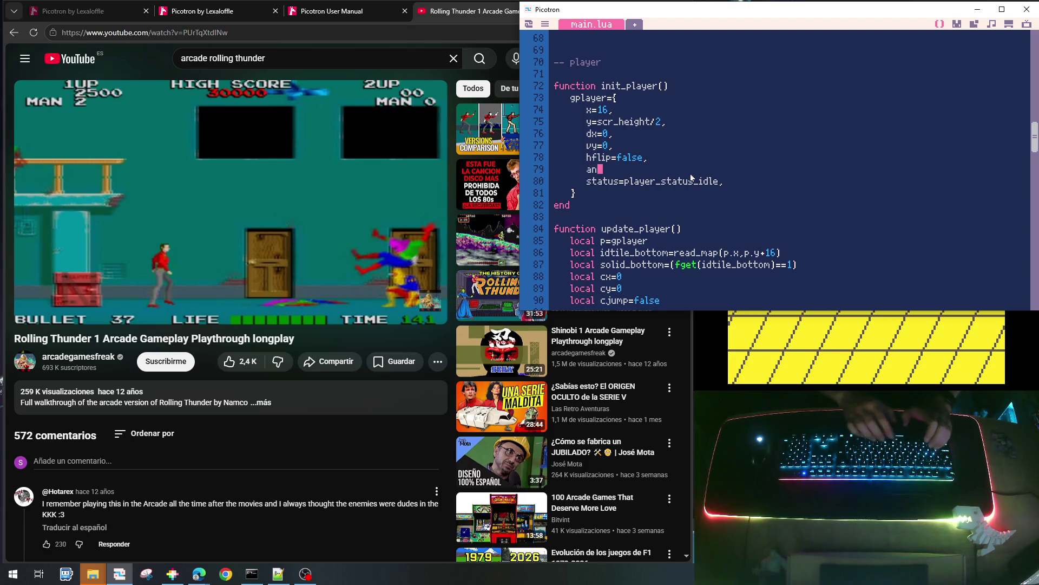
type("im=0,")
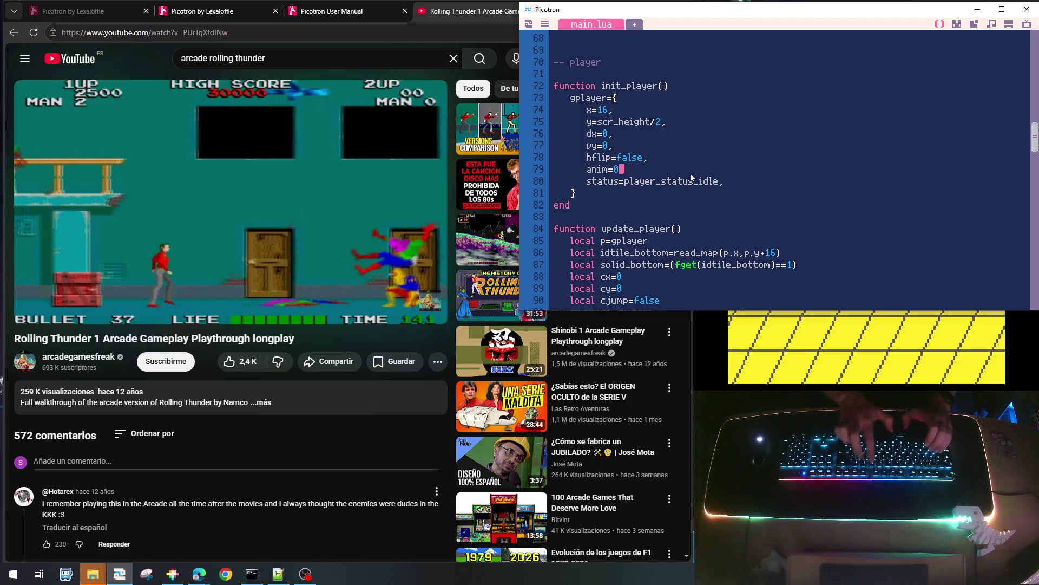
Increment the counter with p.anim+=1 in the walking branch
scroll(719, 239, "down", 6)
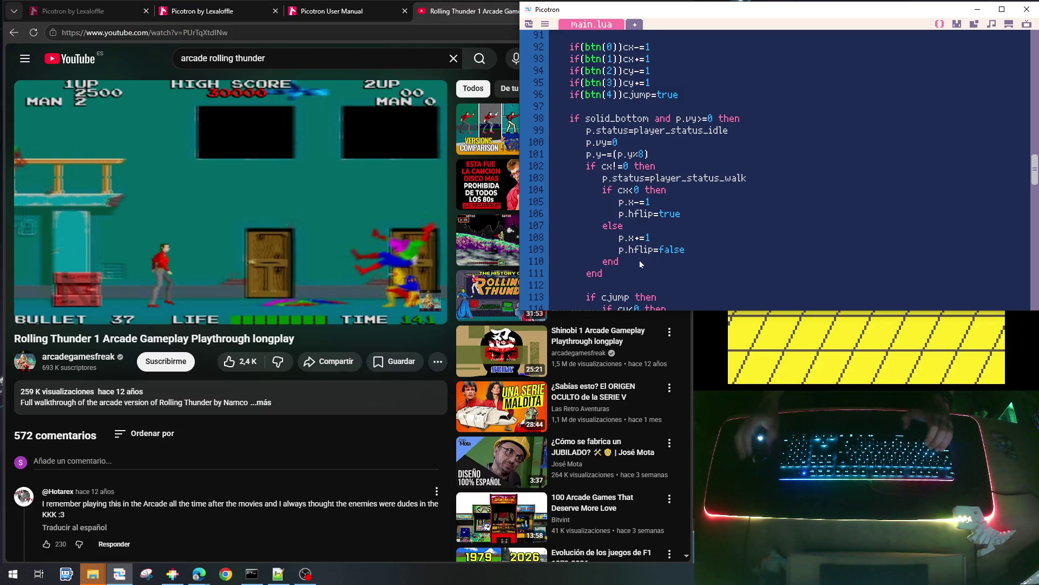
key("Up")
key("Up")
key("Up")
key("End")
key("Return")
type("p")
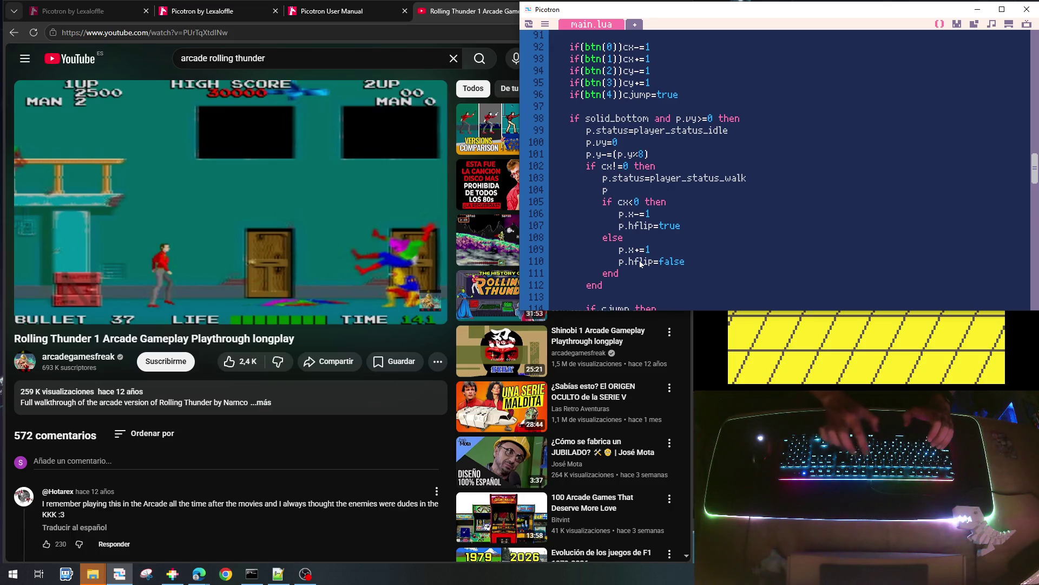
type(".anim+=1")
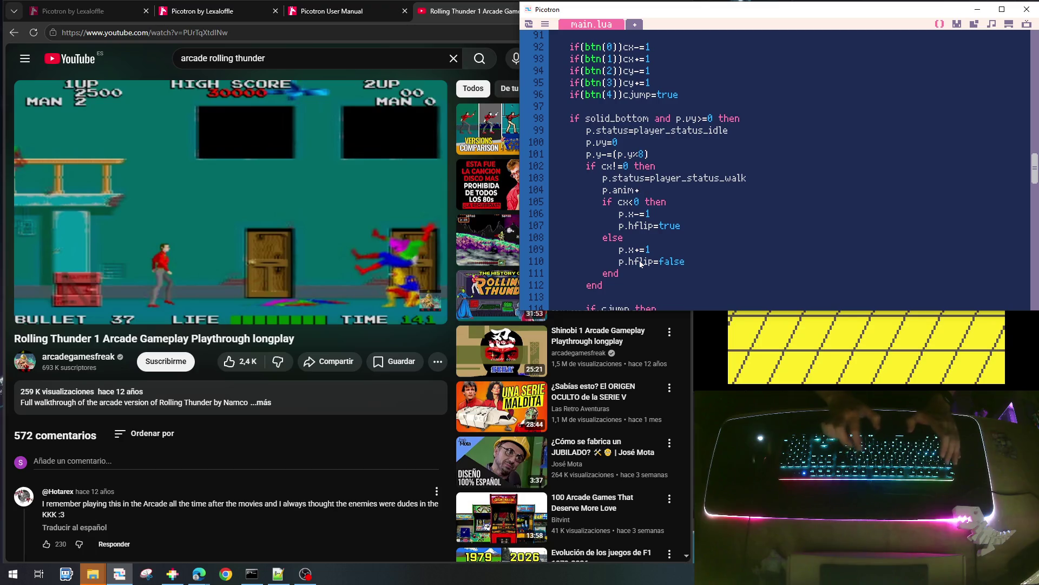
Add an else branch that resets p.anim=0 when the player isn't walking
key("Down")
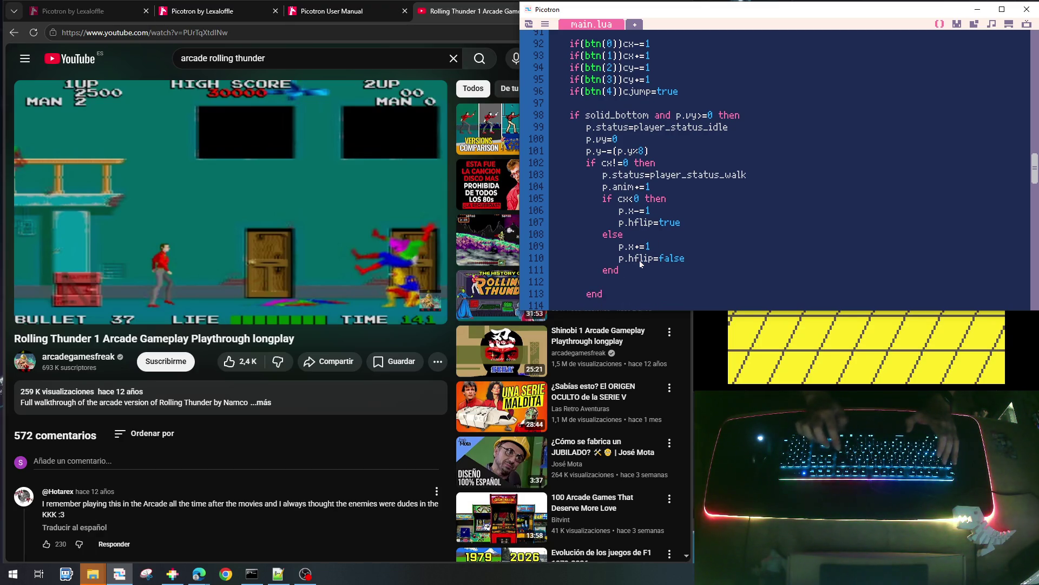
type("else")
key("Return")
key("Return")
key("Tab")
type("p.am")
key("BackSpace")
type("nim")
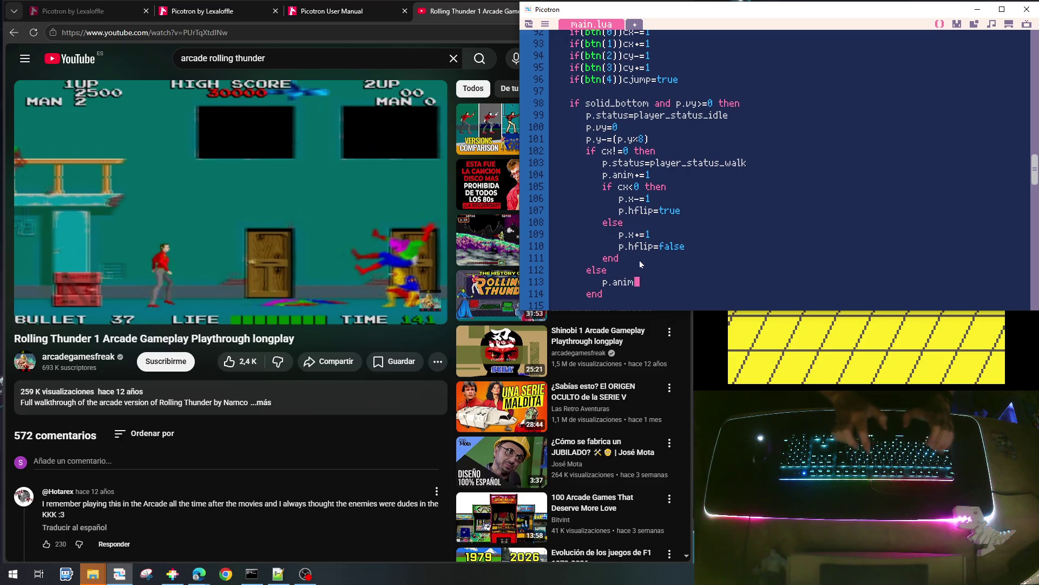
type("=0")
scroll(639, 260, "down", 3)
scroll(640, 262, "down", 2)
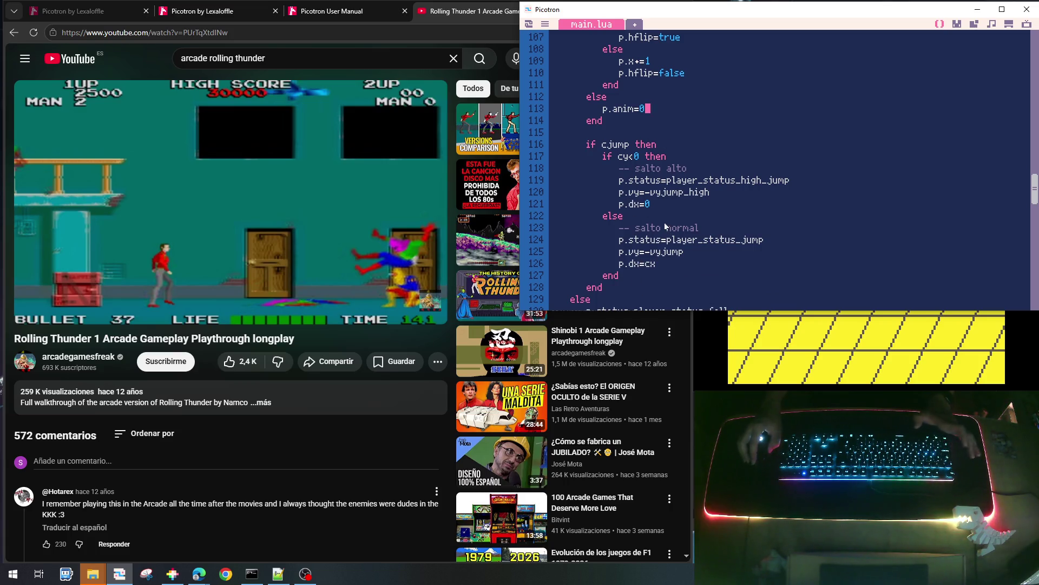
scroll(667, 234, "down", 4)
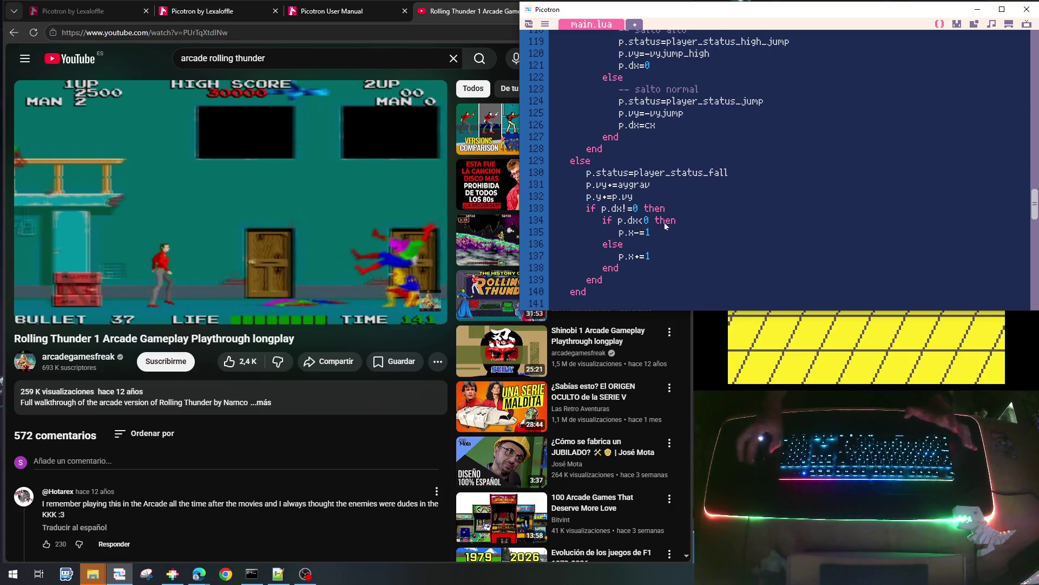
scroll(664, 222, "down", 5)
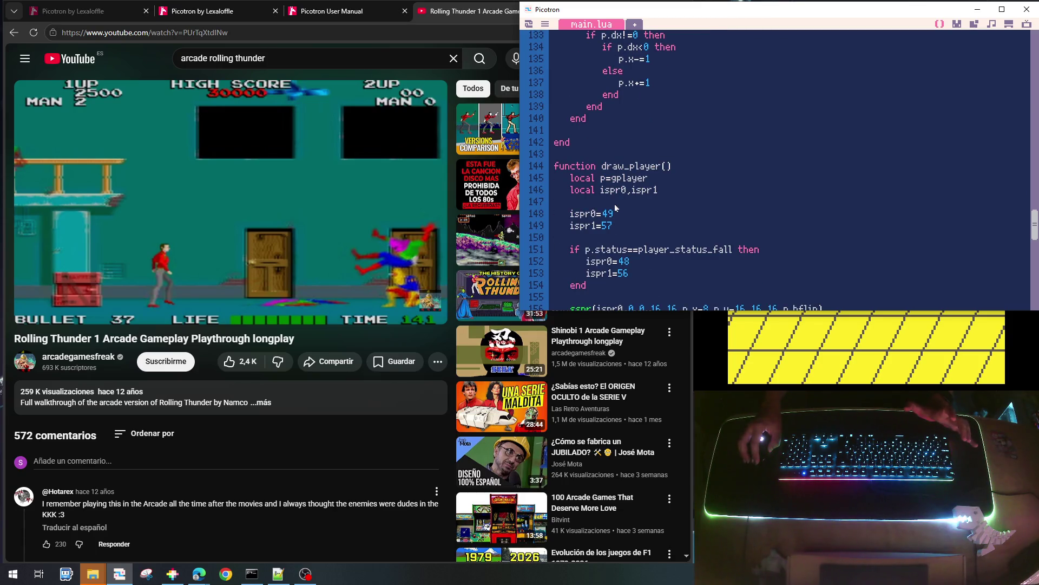
Duplicate the fall status check in draw_player and turn the copy into a walk branch
left_click(608, 249)
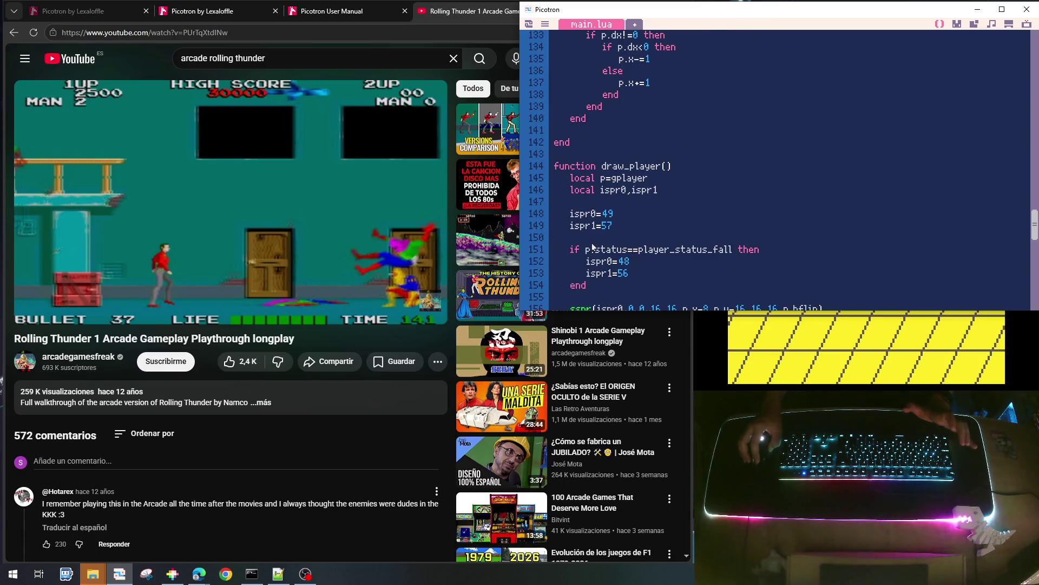
key("Home")
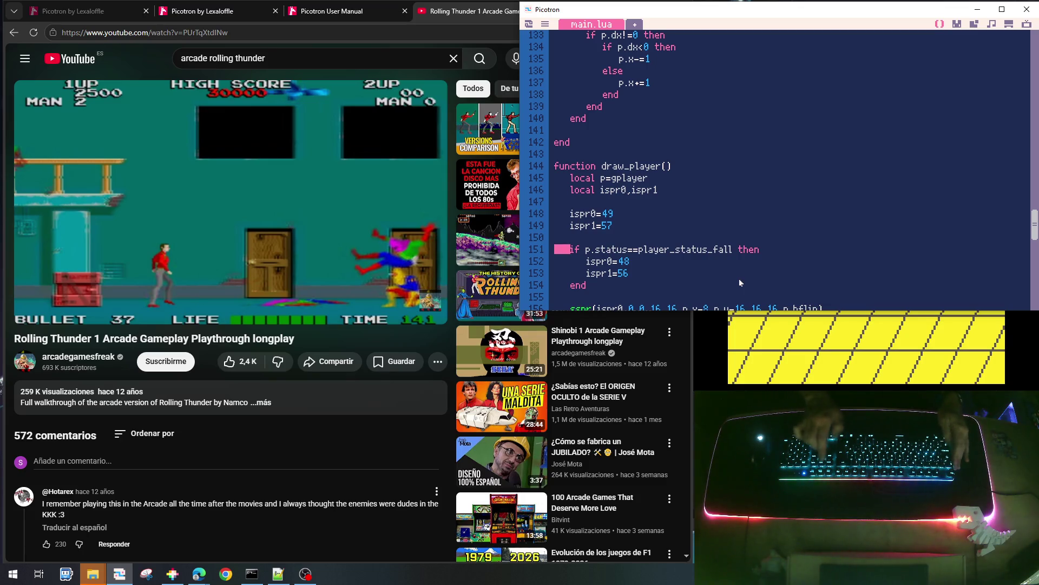
key("shift+Down")
key("ctrl+c")
key("ctrl+v")
key("ctrl+v")
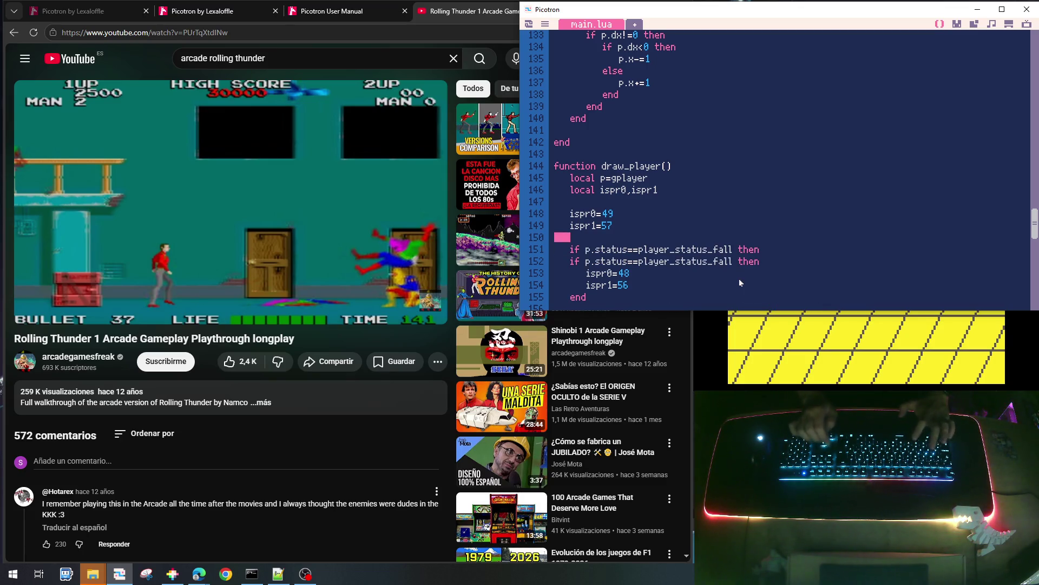
key("Down")
type("else")
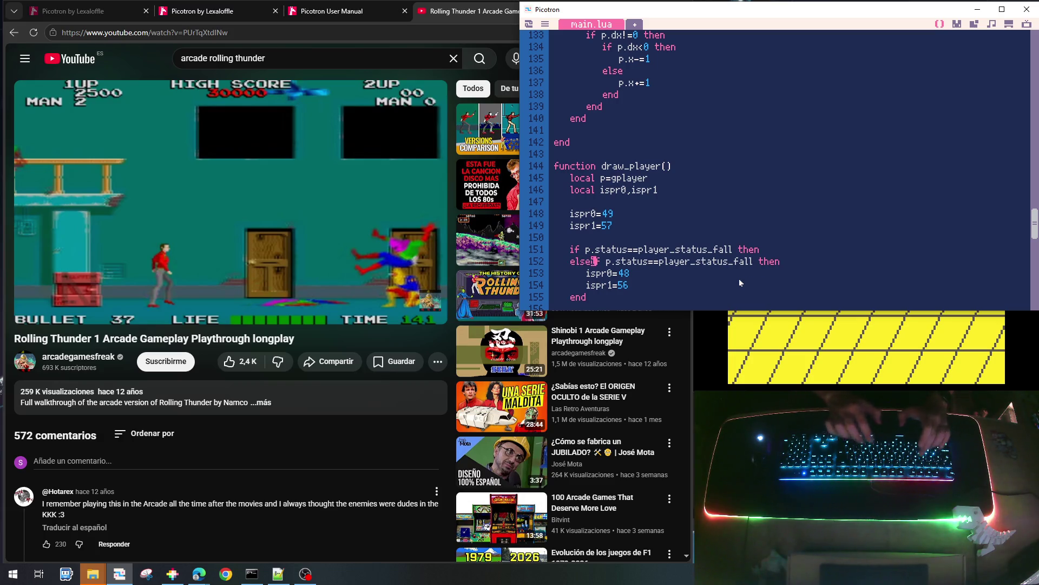
key("Up")
key("End")
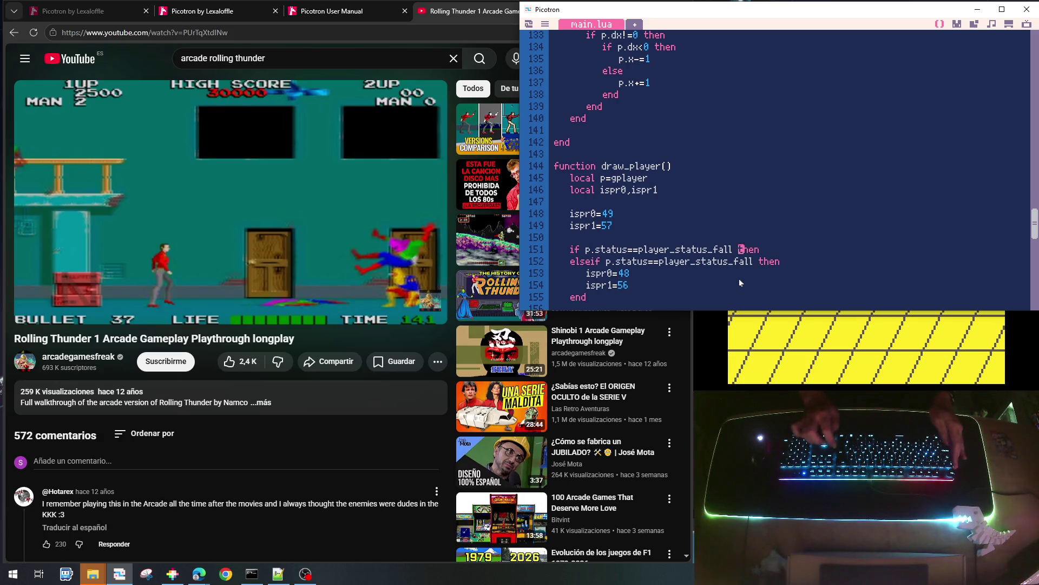
type("wea")
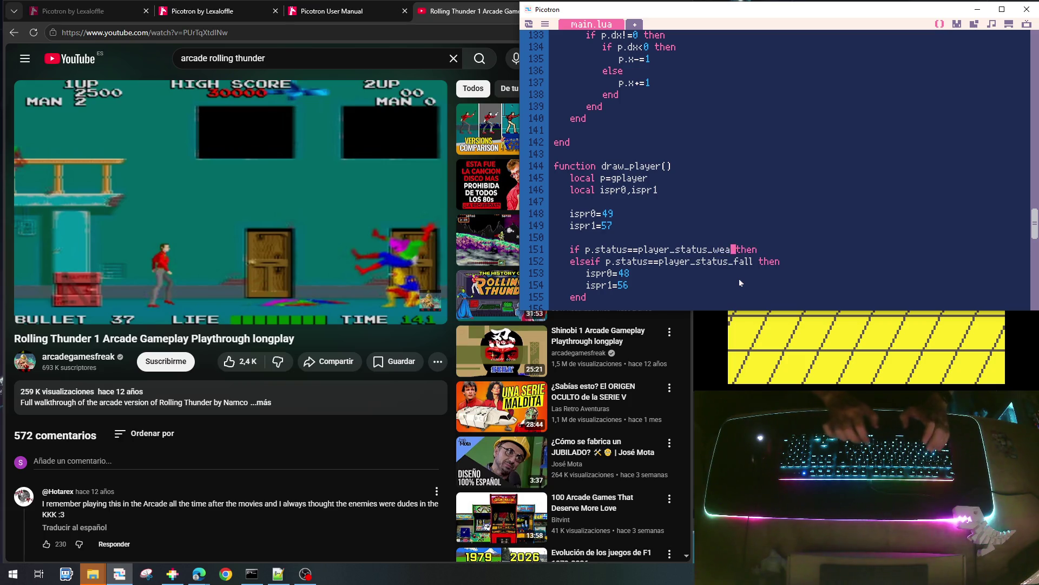
key("BackSpace")
type("lk")
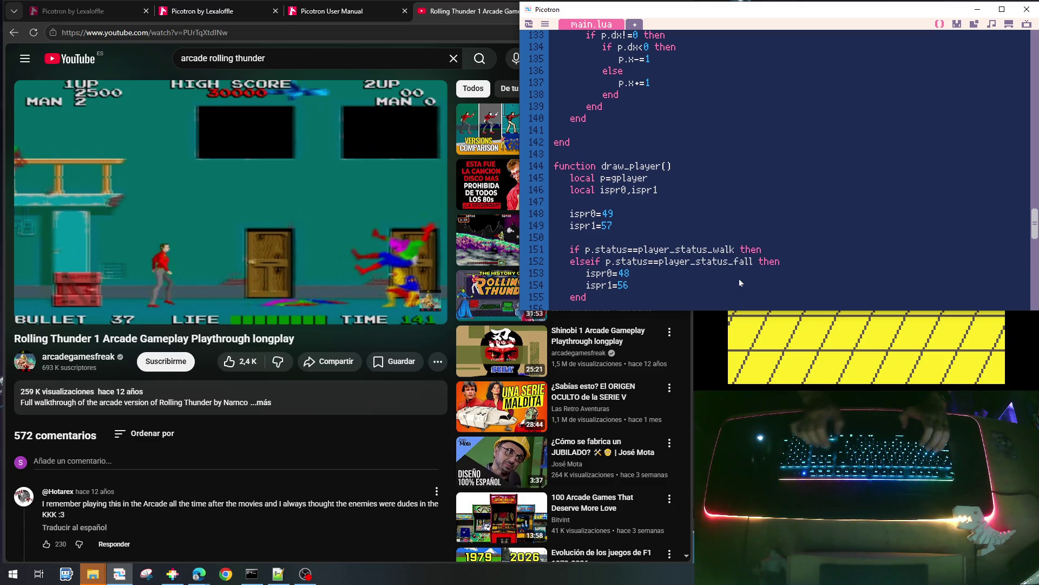
Add an inner if p.anim\16%2==0 then condition with an else in the walk branch
key("Return")
key("Tab")
type("if p.anim")
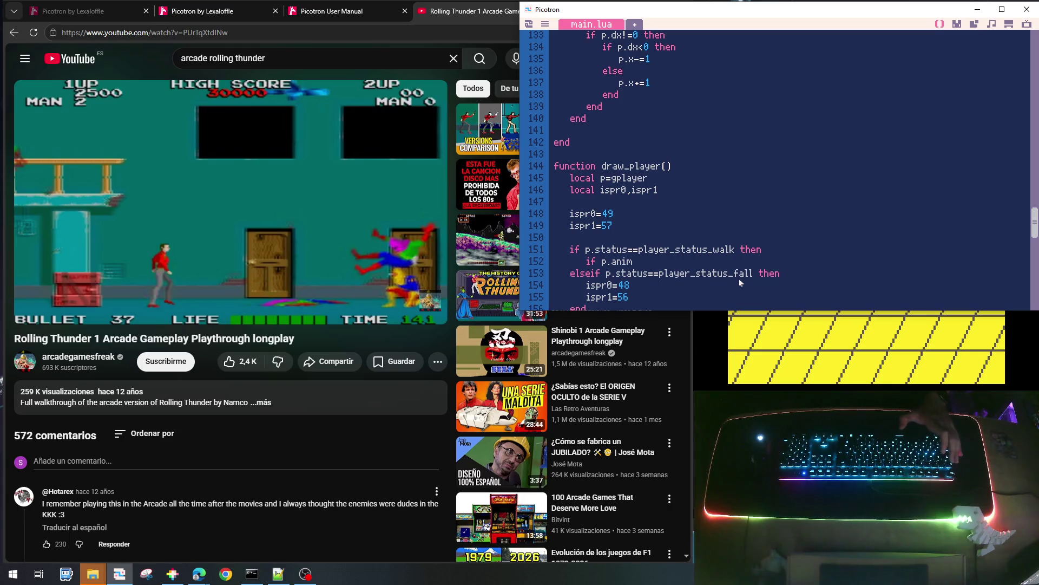
type("\\16")
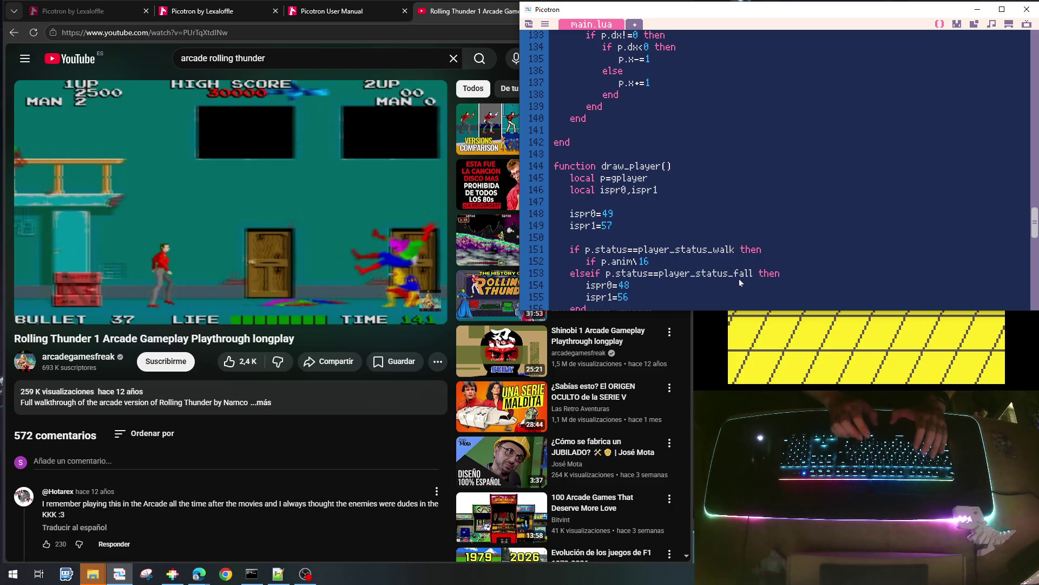
type("*2")
type("==")
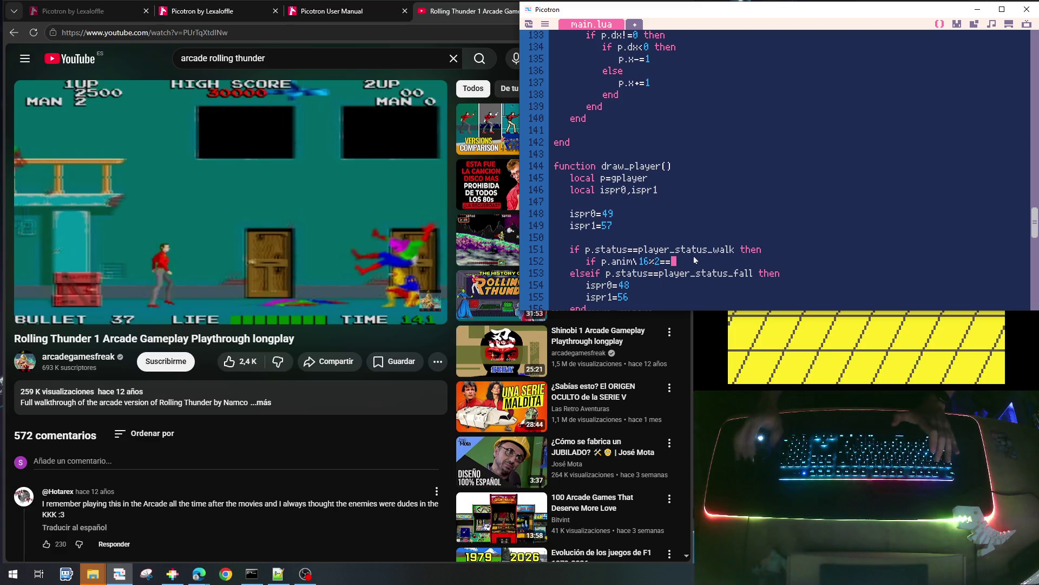
type("0 then")
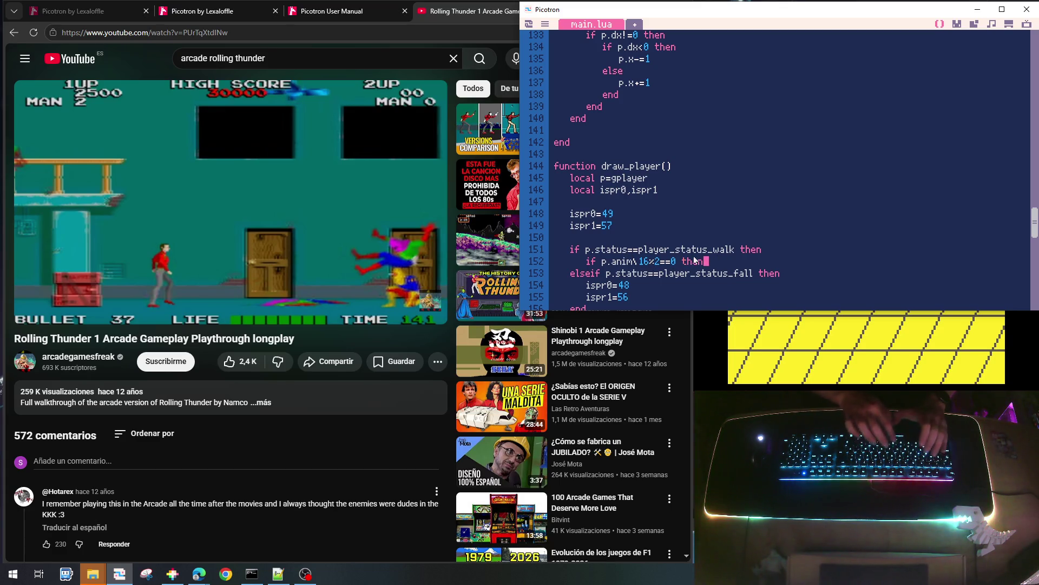
key("Return")
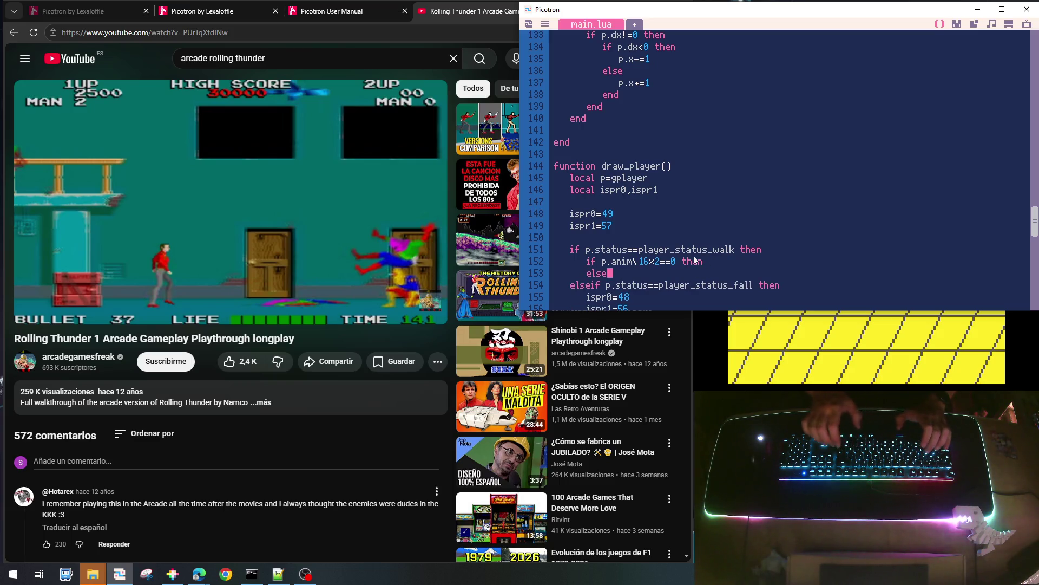
key("Return")
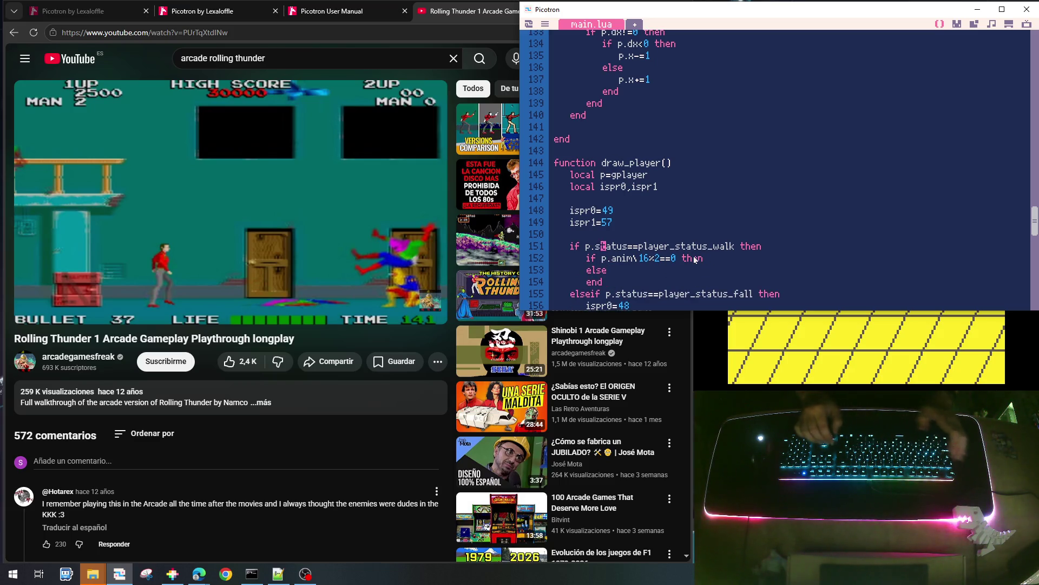
Copy the ispr0=49 and ispr1=57 assignments into both the if and else branches, indented
key("shift+Down")
key("shift+Down")
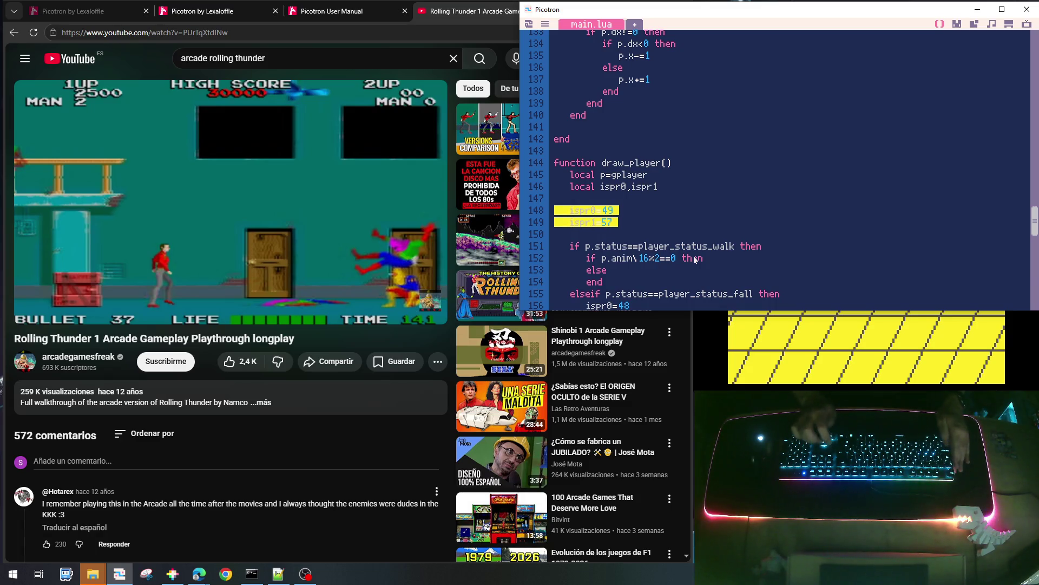
key("Down")
key("Down")
key("ctrl+v")
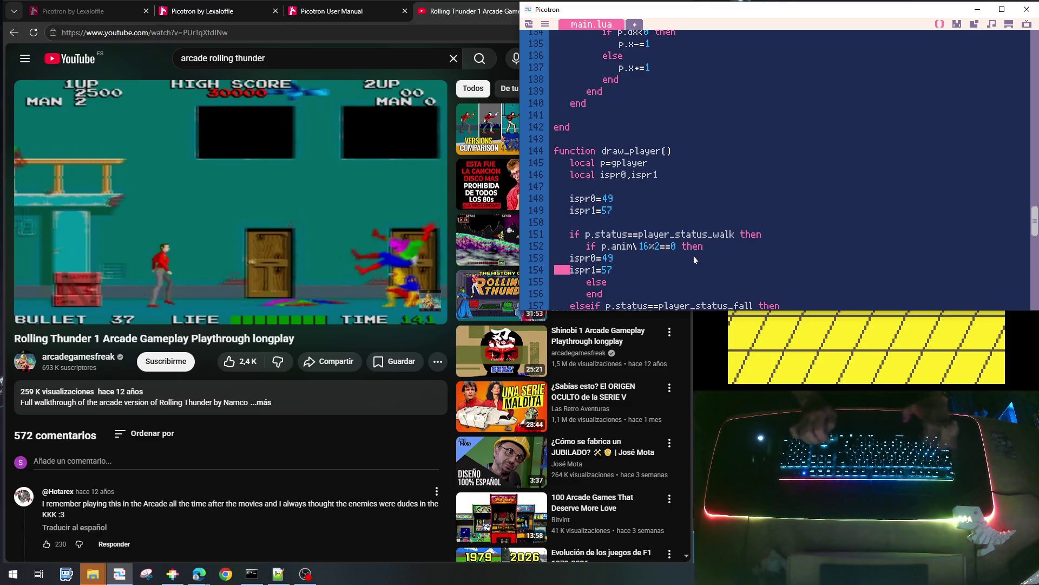
key("Down")
key("shift+Down")
key("shift+Down")
key("Tab")
key("Tab")
key("Down")
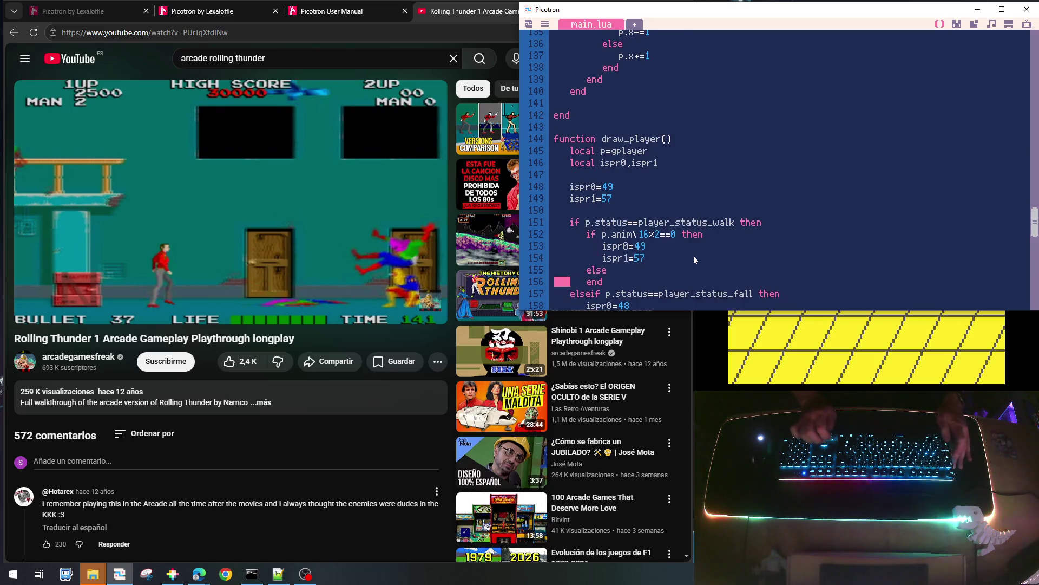
key("ctrl+v")
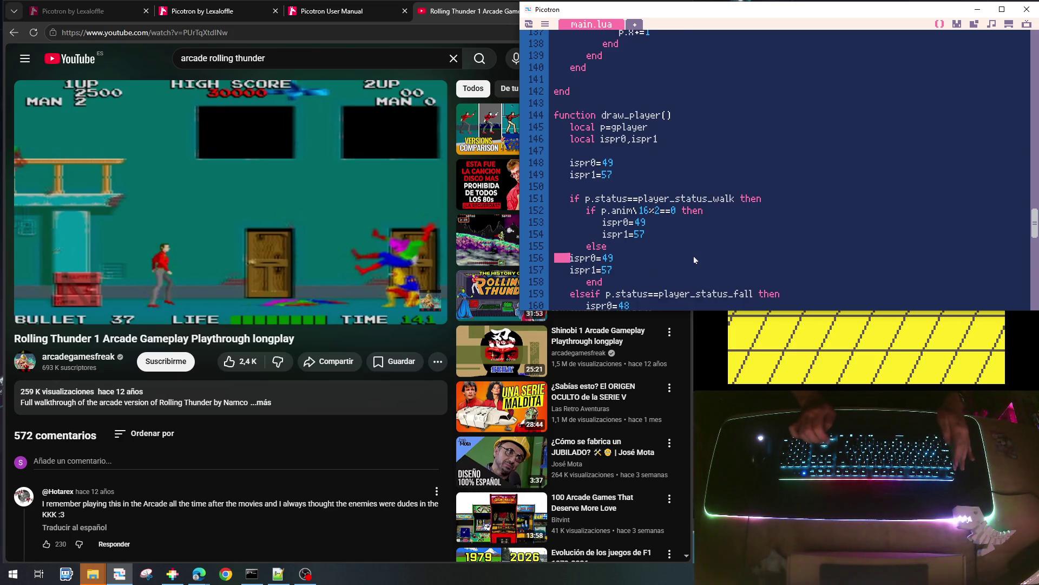
key("shift+Down")
key("shift+Down")
key("Tab")
key("Up")
key("Up")
key("shift+Down")
key("shift+Down")
key("Tab")
Change the else-branch sprites to ispr0=50 and ispr1=58, then save the cart
key("Up")
key("End")
key("BackSpace")
key("BackSpace")
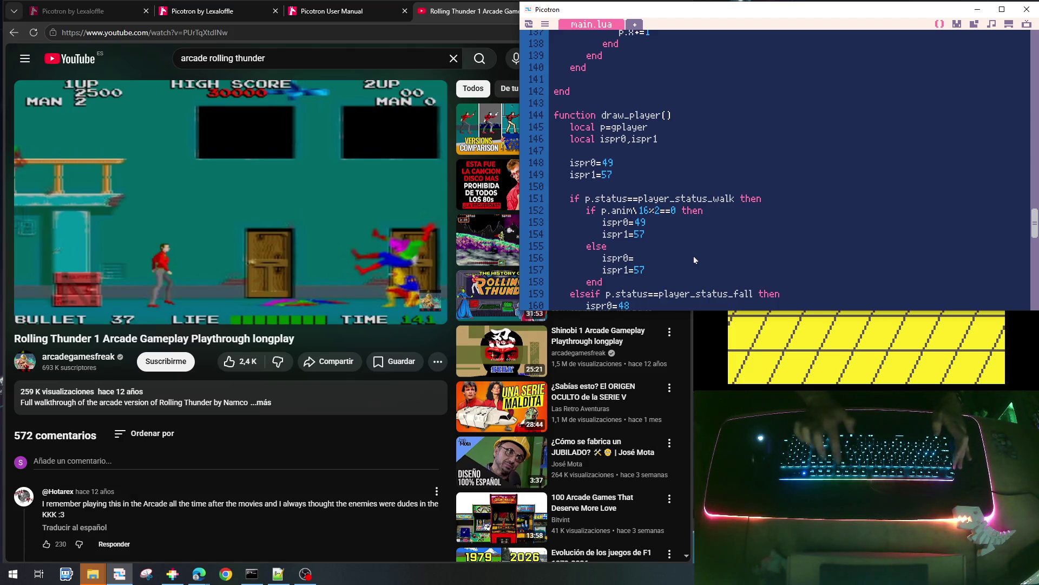
type("50")
key("Down")
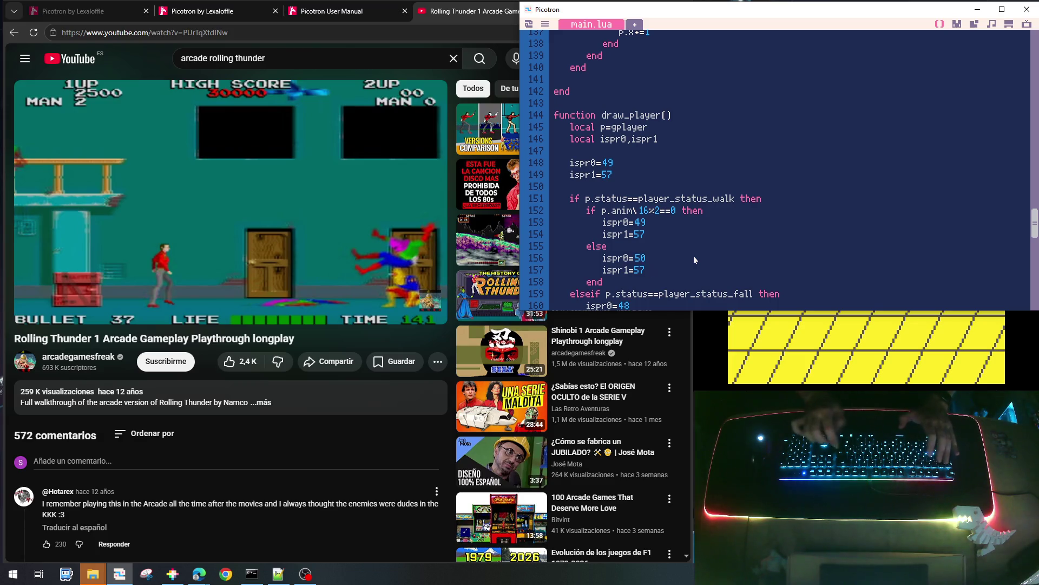
key("BackSpace")
type("8")
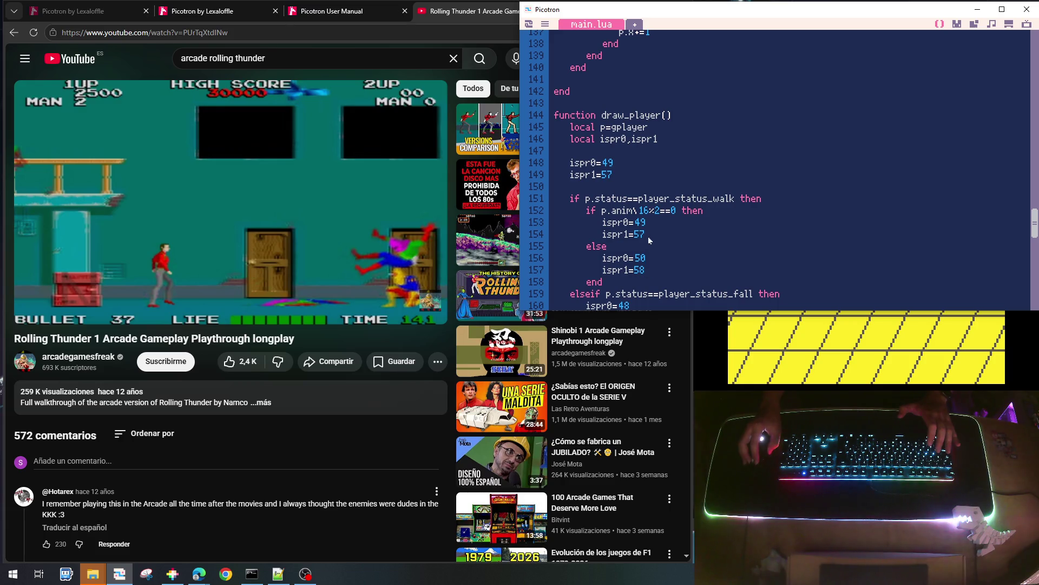
scroll(650, 239, "down", 1)
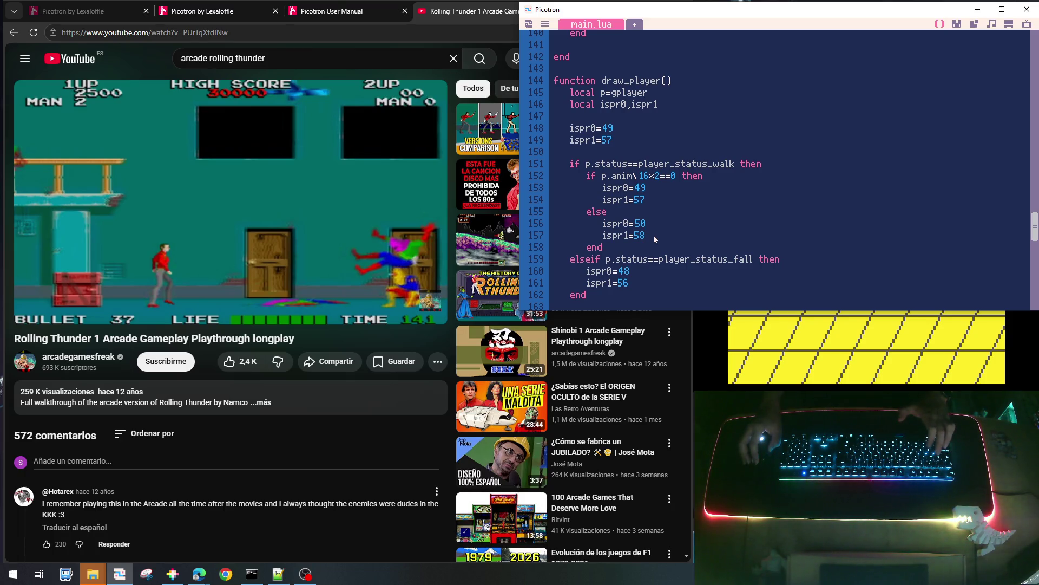
key("ctrl+s")
Run the cart, walk the player right and left repeatedly to check the walk frames, then stop
key("ctrl+r")
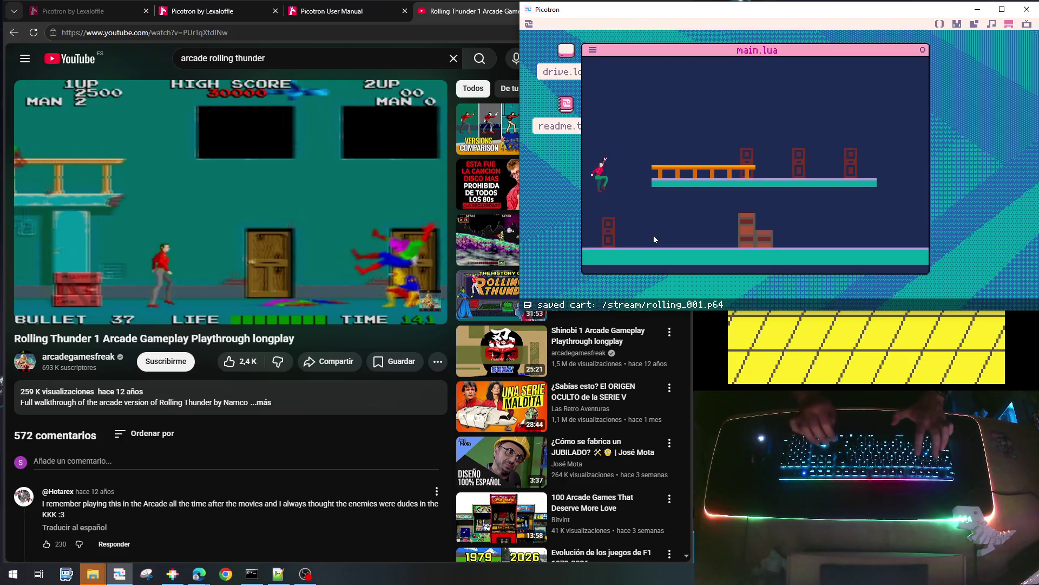
key("Right")
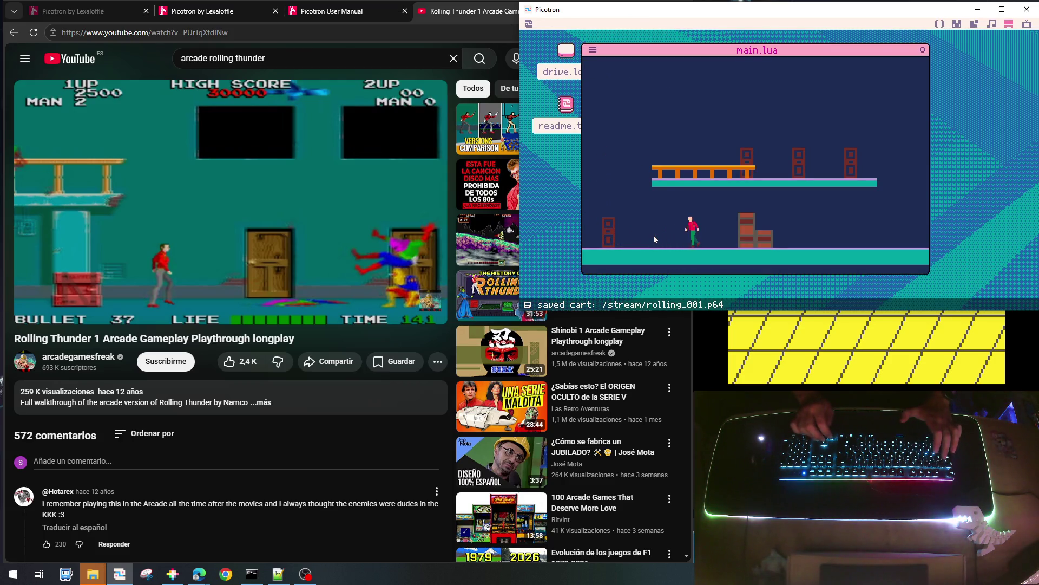
key("Left")
key("Right")
key("Left")
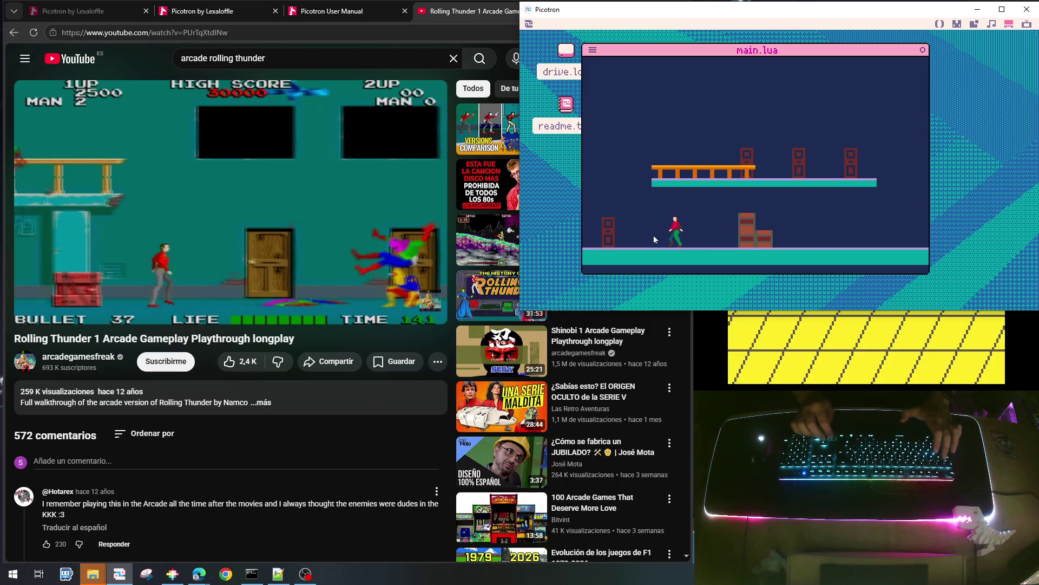
key("Right")
key("Left")
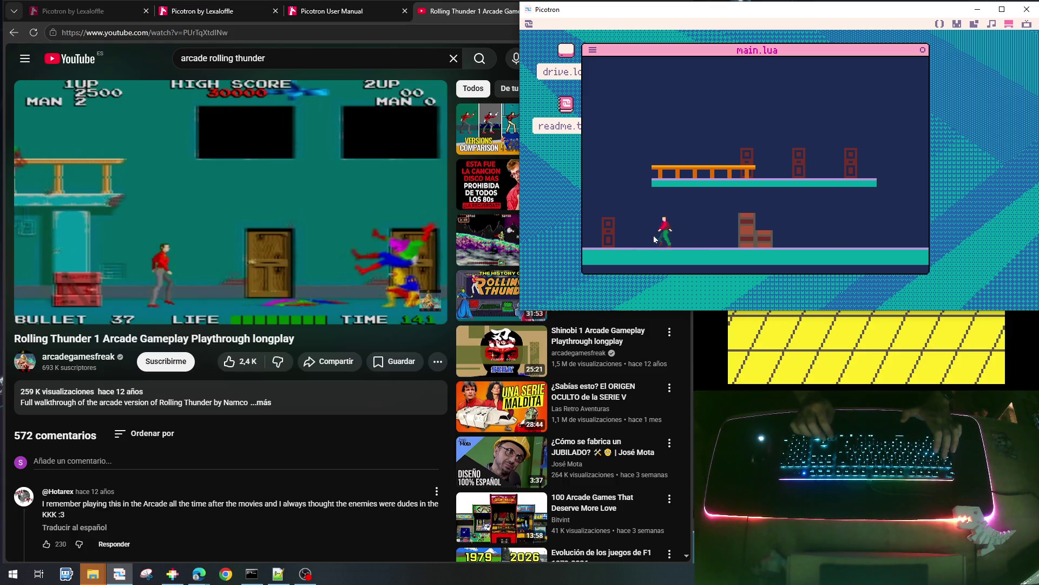
key("Right")
key("Left")
key("Right")
key("Left")
key("Right")
key("Escape")
key("Escape")
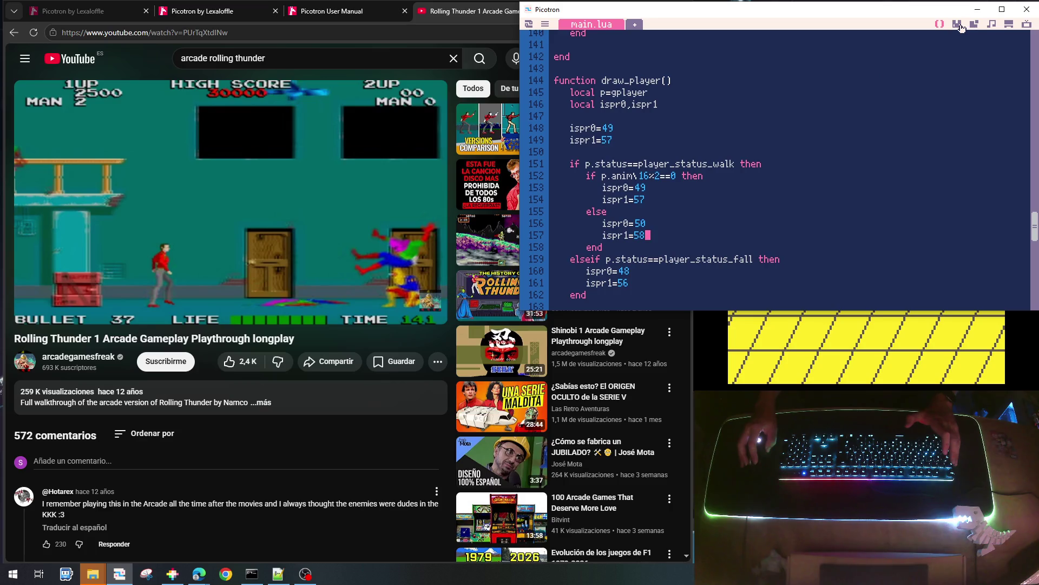
Inspect body sprite 050, legs sprite 058 and nearby empty slots in the sprite editor, then save
left_click(957, 24)
left_click(936, 277)
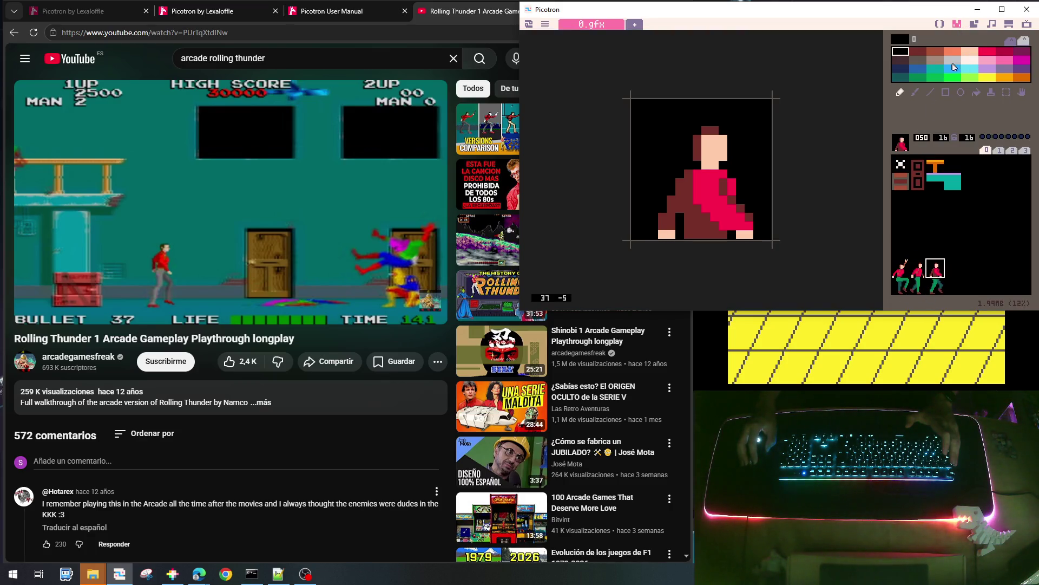
left_click(941, 61)
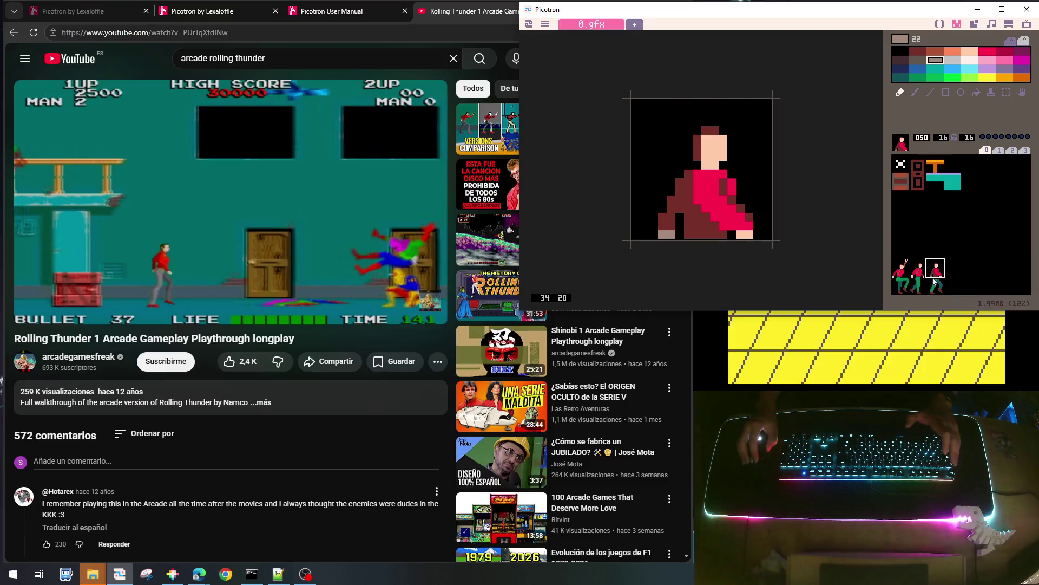
left_click(936, 284)
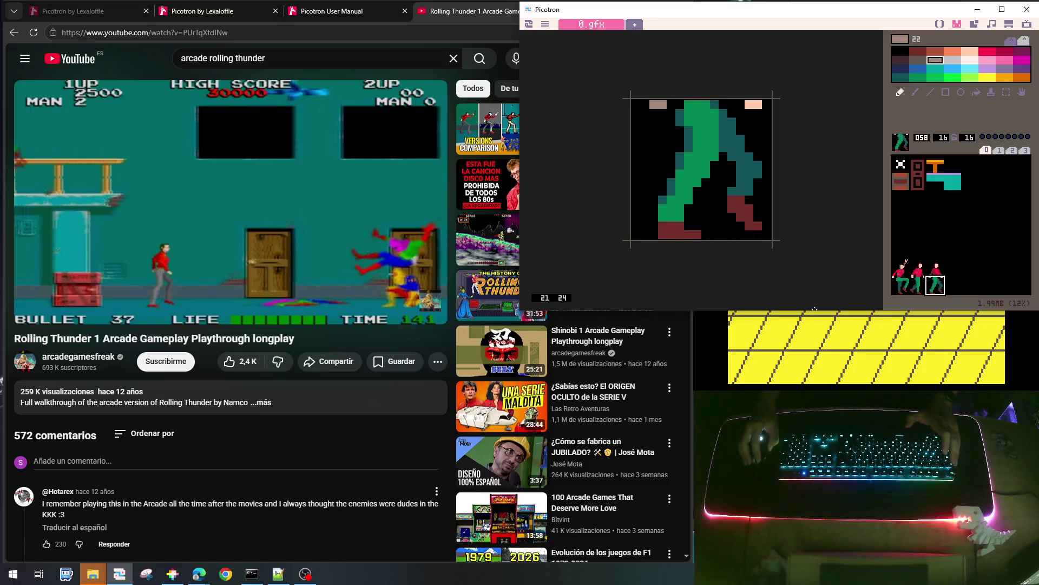
left_click(990, 260)
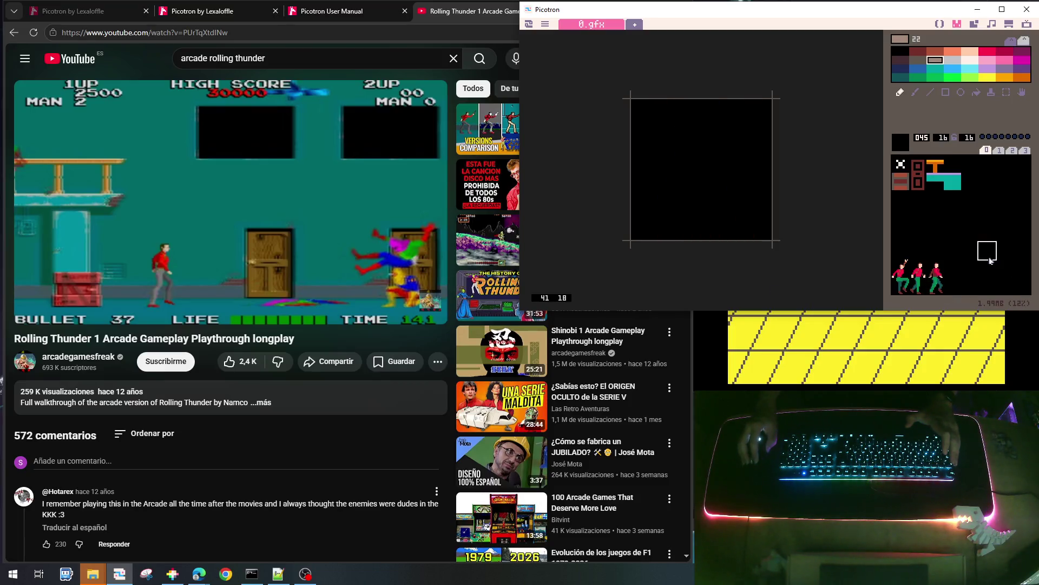
left_click(932, 280)
right_click(655, 118)
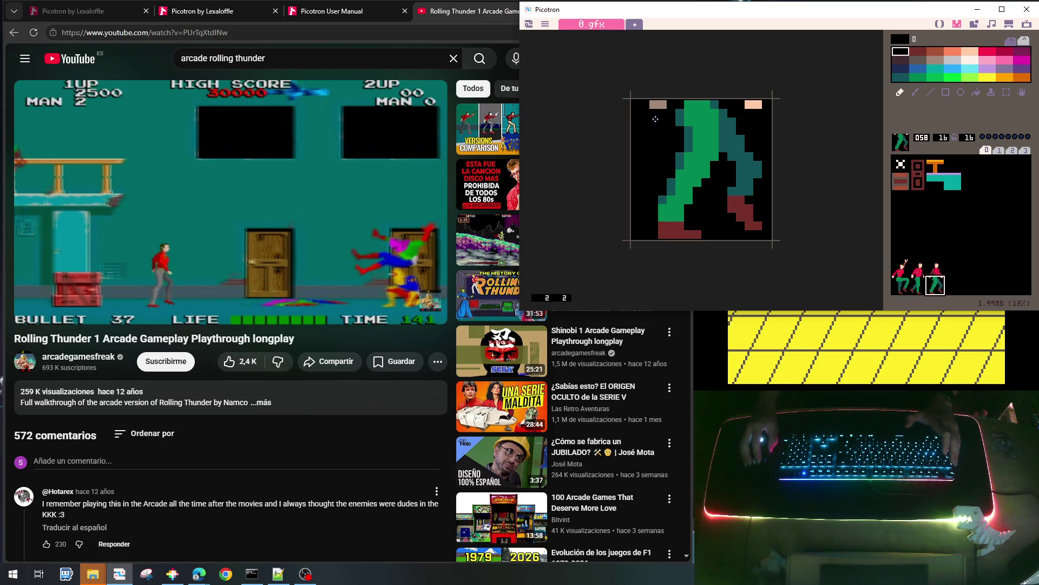
left_click(1006, 285)
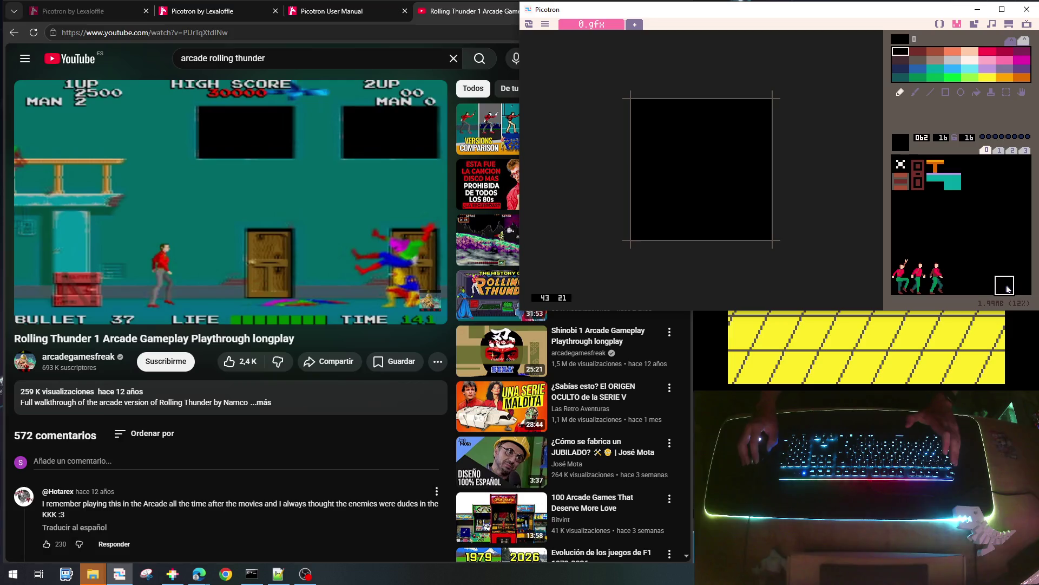
key("ctrl+s")
Run the game and walk the player back and forth along the ground
key("ctrl+r")
key("Right")
key("Left")
key("Right")
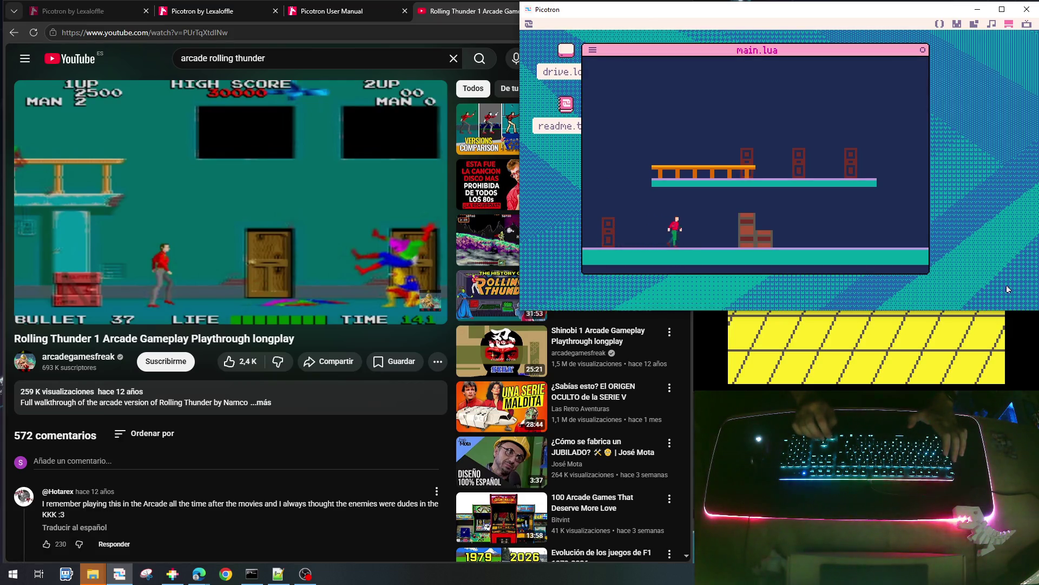
key("Left")
key("Right")
key("Left")
key("Right")
key("Left")
key("Right")
key("Left")
key("Right")
Jump onto the upper orange platform, pace along it, then walk off to fall
key("Up")
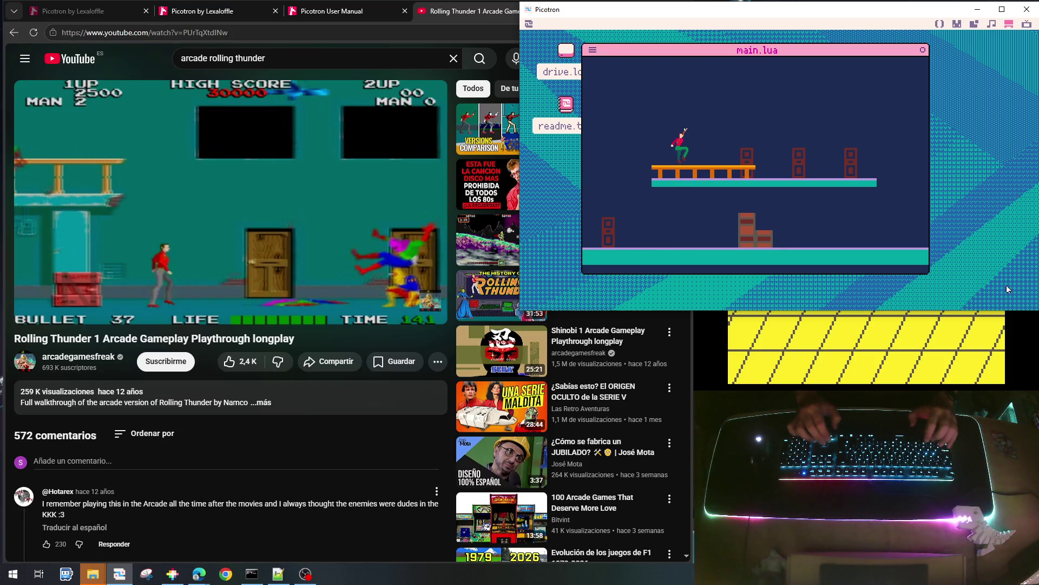
key("Left")
key("Right")
key("Right")
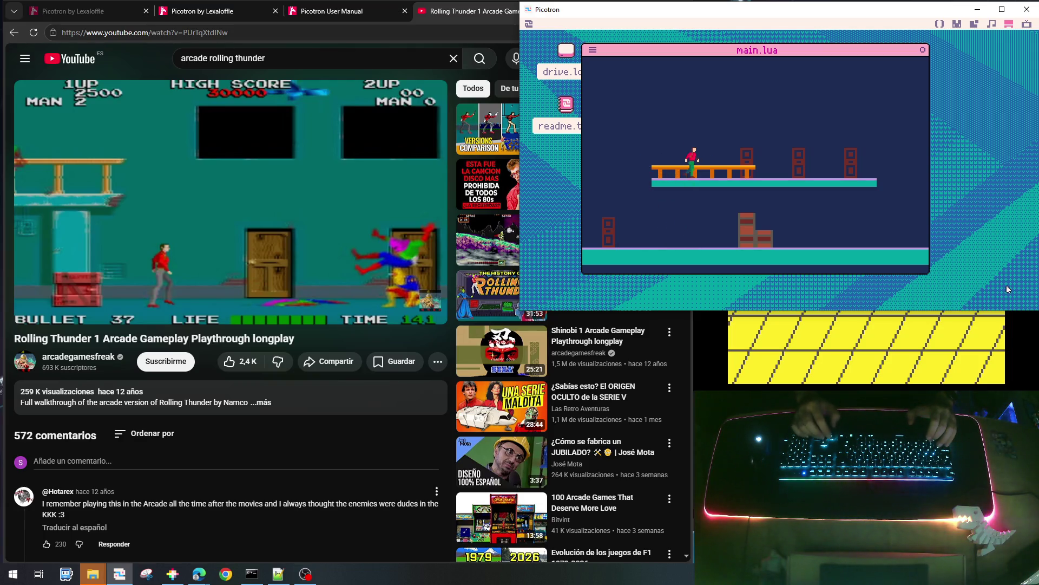
key("Left")
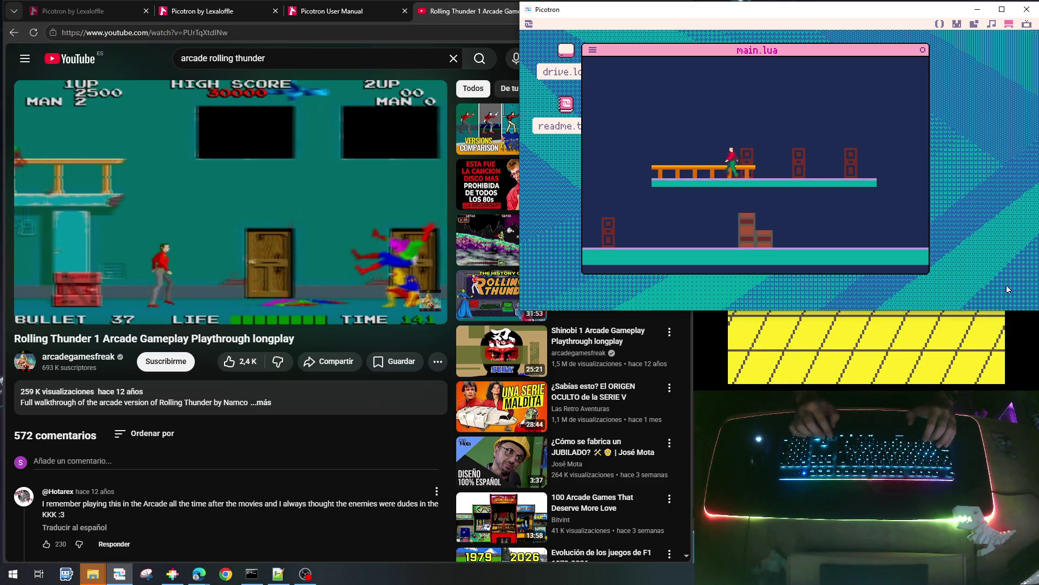
key("Right")
key("Left")
key("Right")
key("Left")
key("Right")
key("Left")
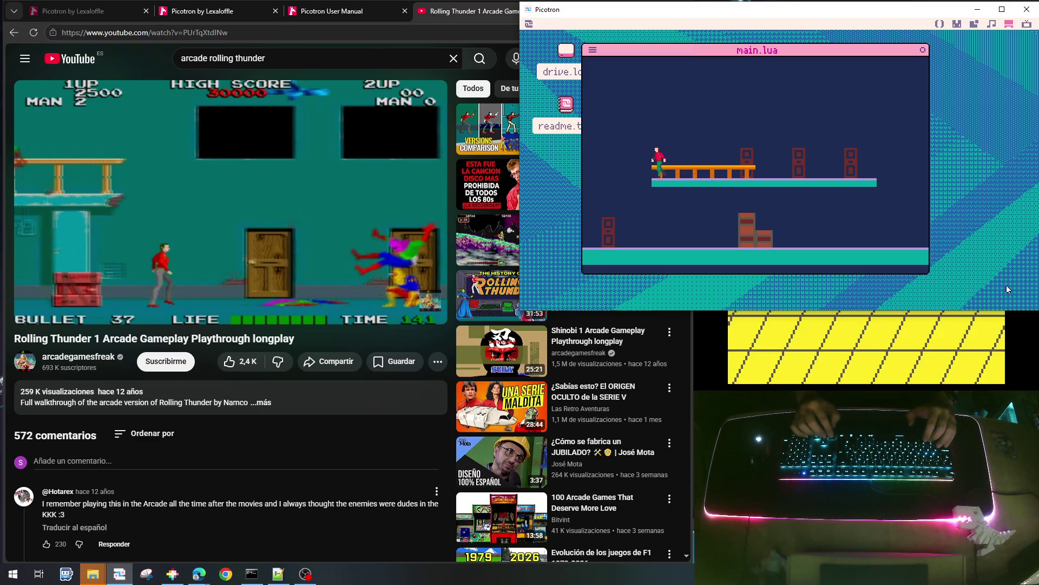
key("Right")
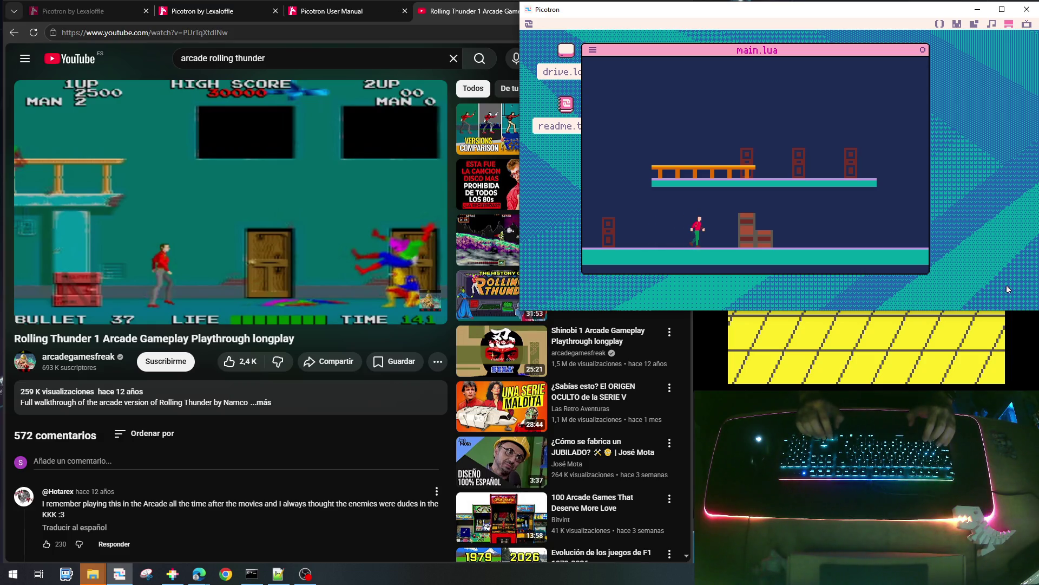
Jump up again, drop off the platform's left edge, pace the ground, then return to the sprite editor
key("Up")
key("Left")
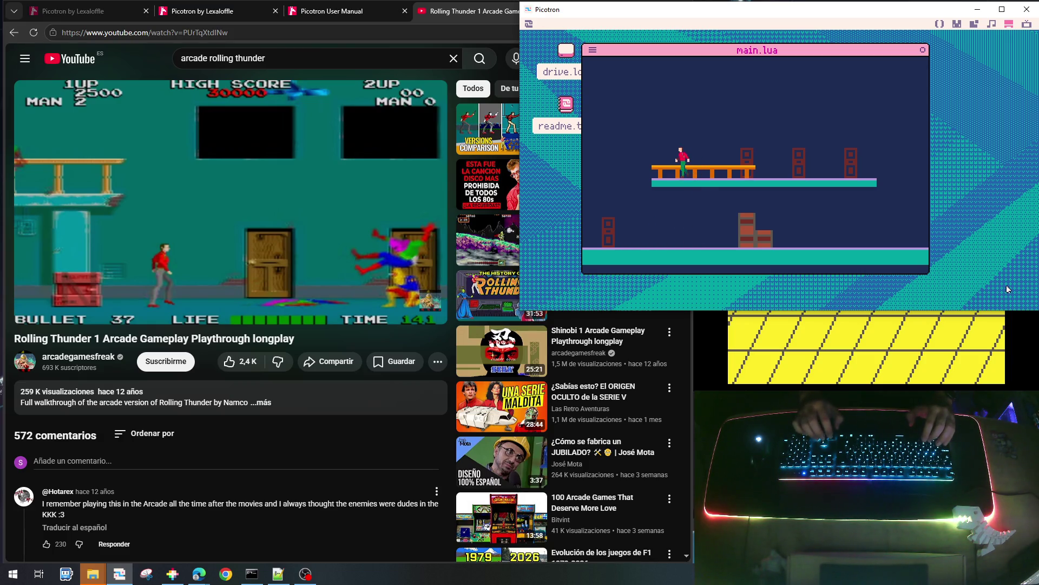
key("Right")
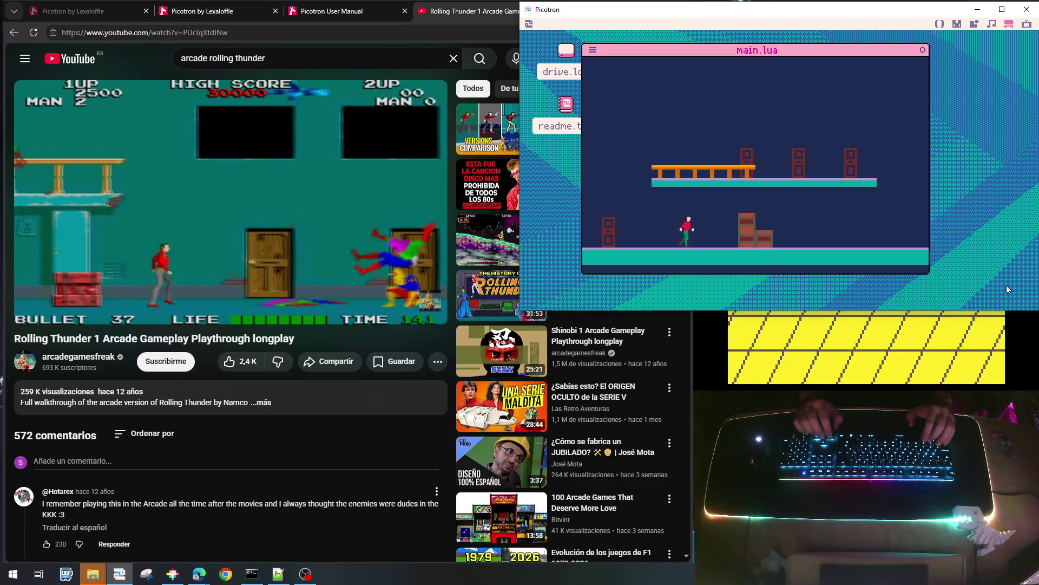
key("Left")
key("Right")
key("Left")
key("Right")
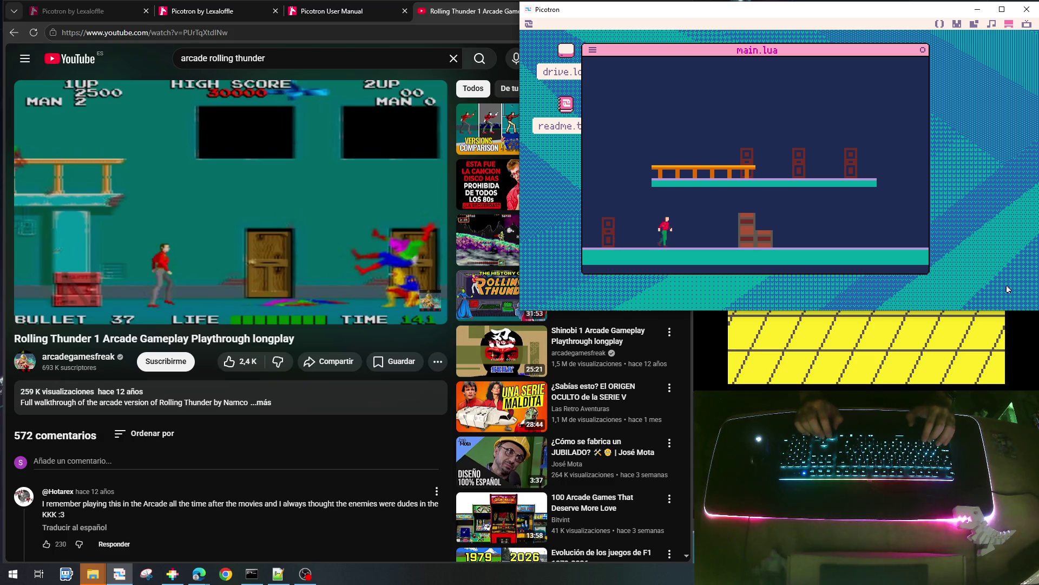
key("Left")
key("Right")
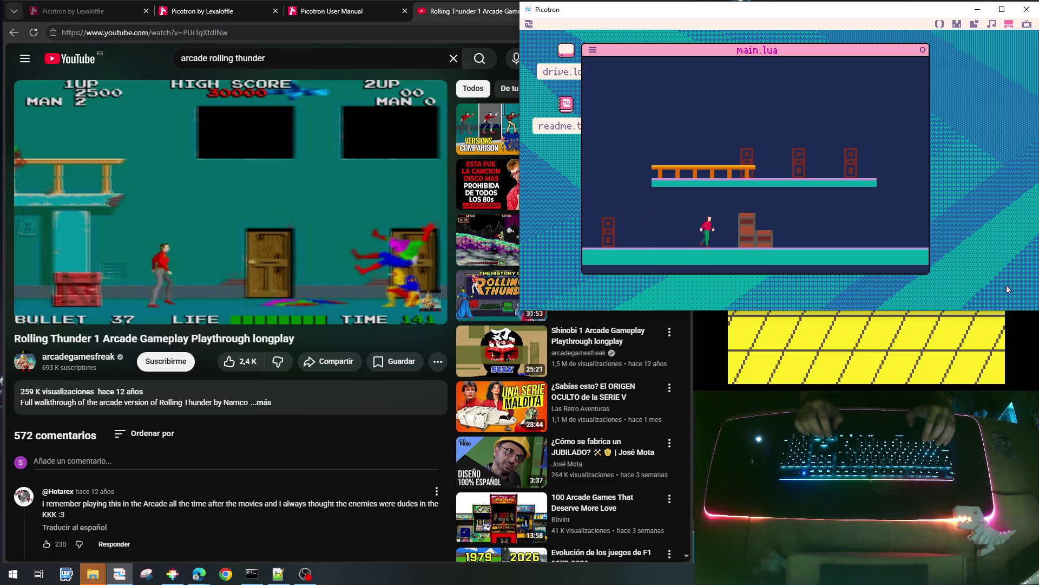
key("Left")
key("Escape")
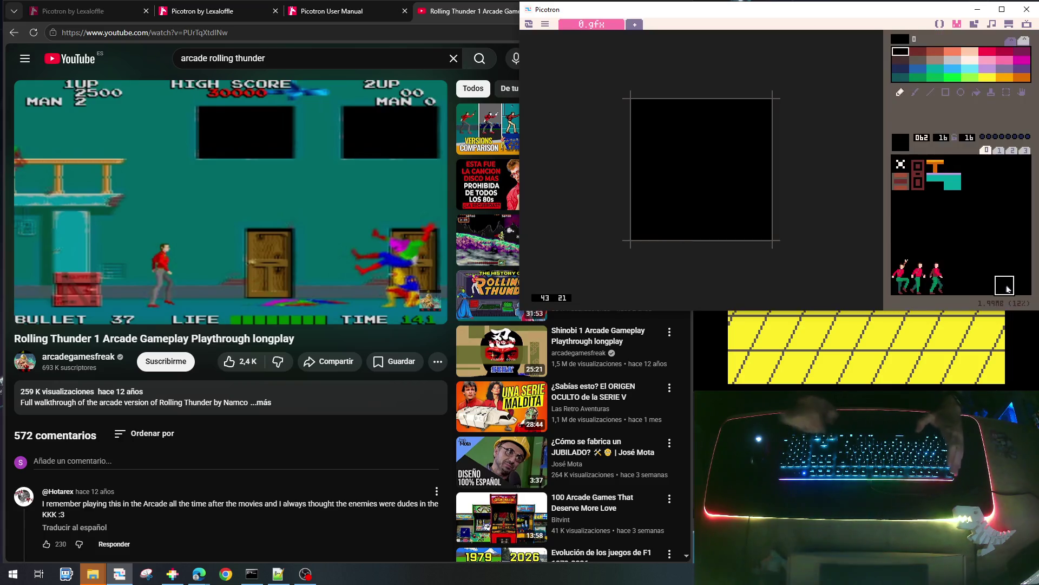
Paint a strip of black pixels into the third red-shirt sprite's lower-left corner
left_click(936, 273)
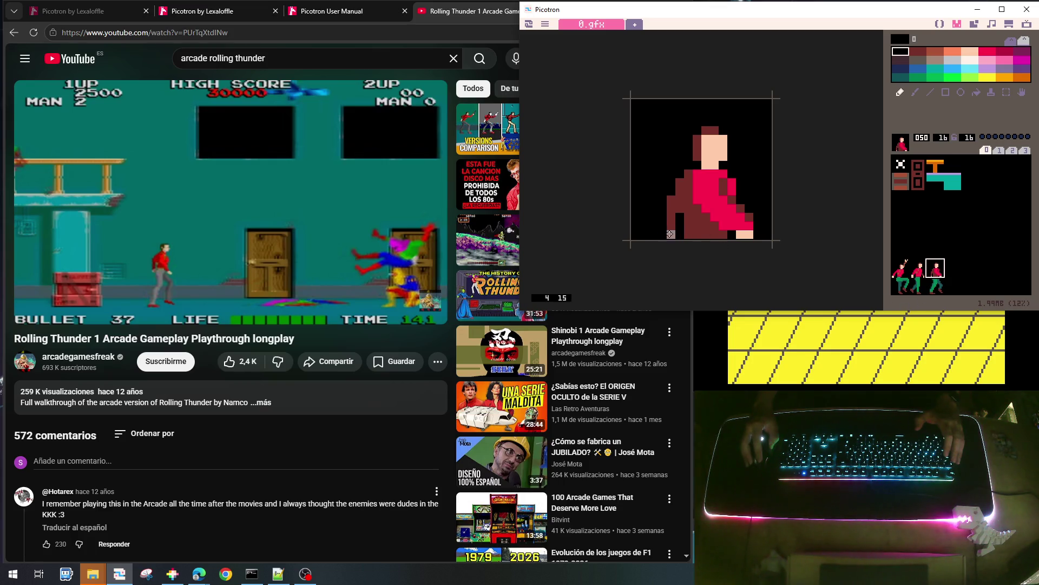
right_click(673, 209)
right_click(672, 234)
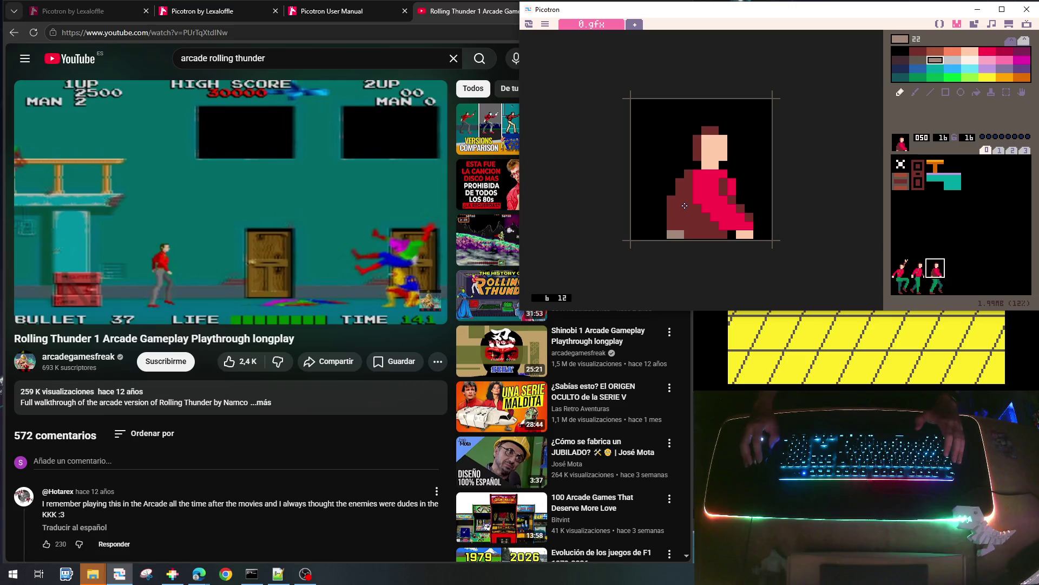
right_click(643, 218)
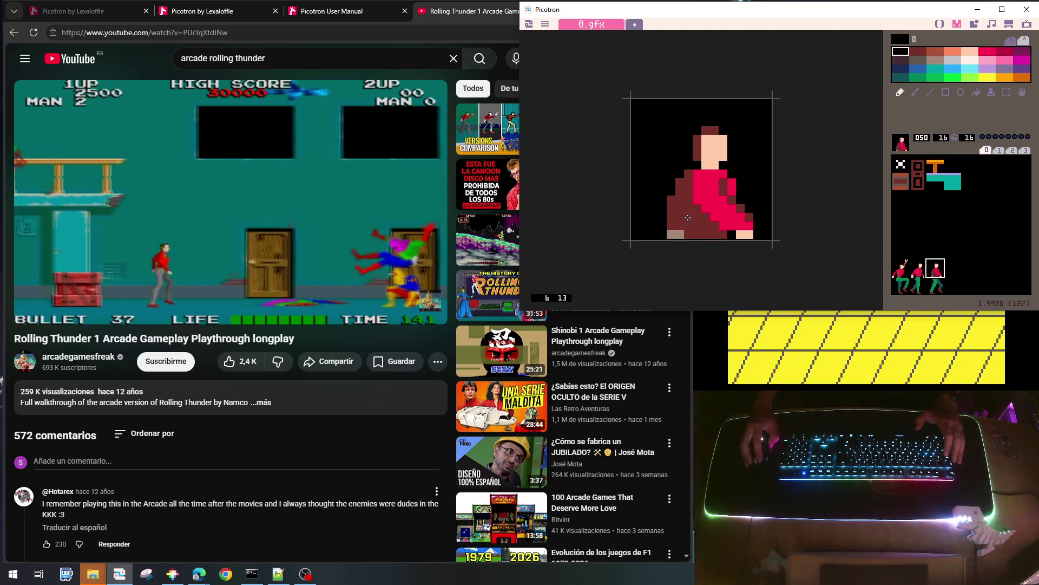
left_click_drag(688, 217, 688, 234)
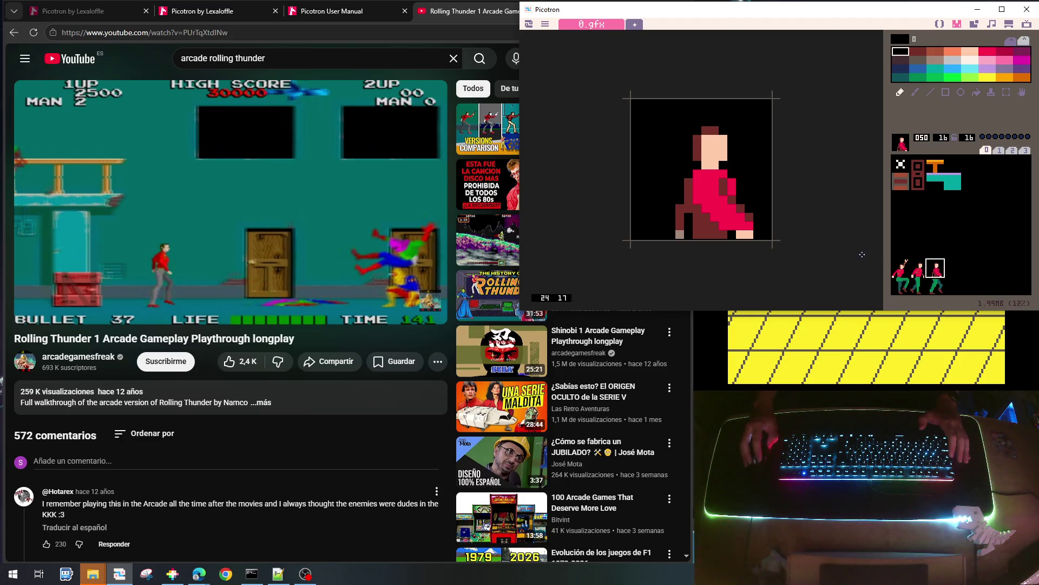
Compare against the legs sprite, then select empty sprite slot 061
left_click(952, 283)
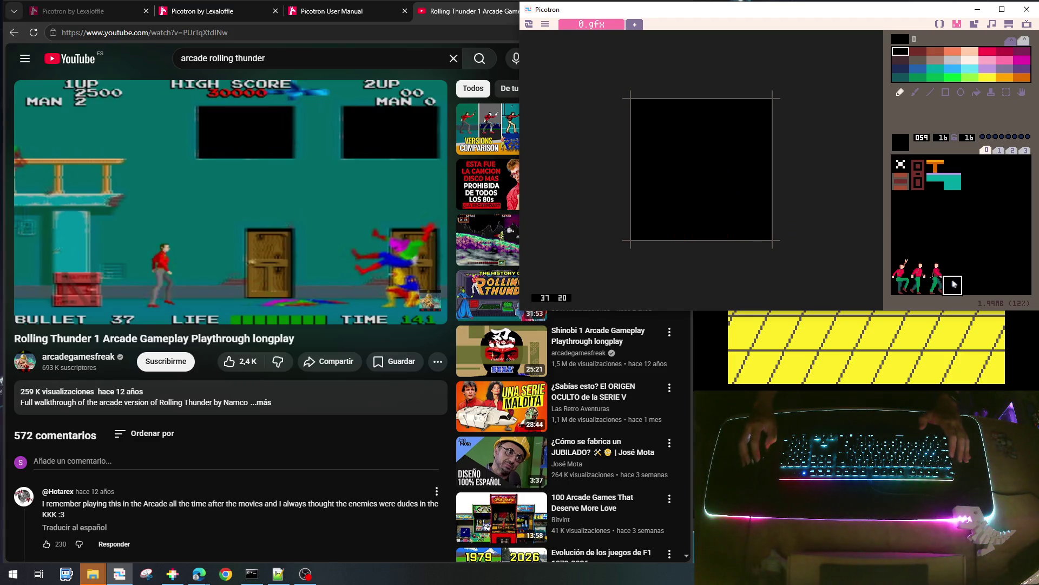
left_click(934, 282)
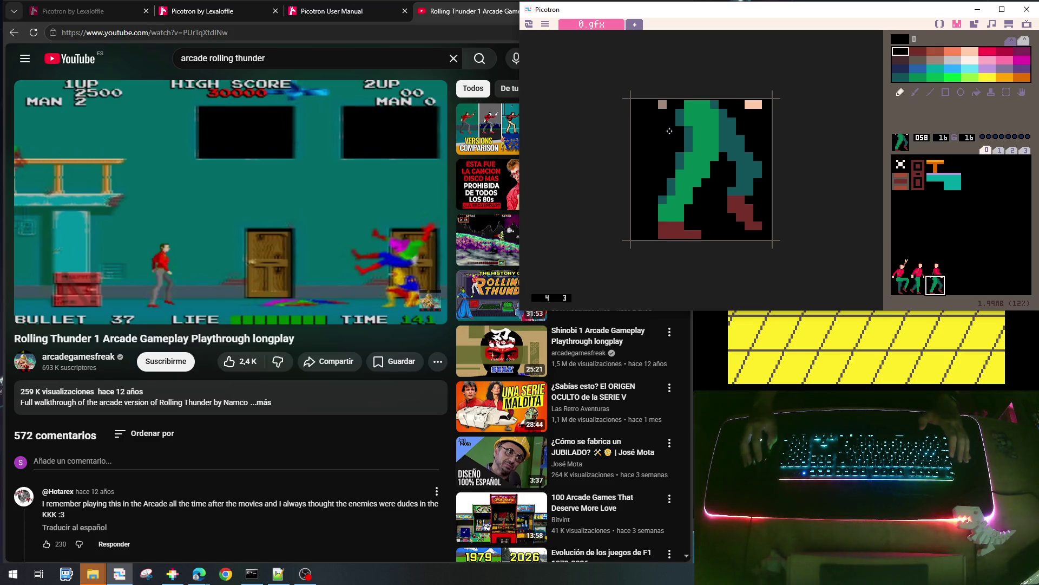
left_click(951, 280)
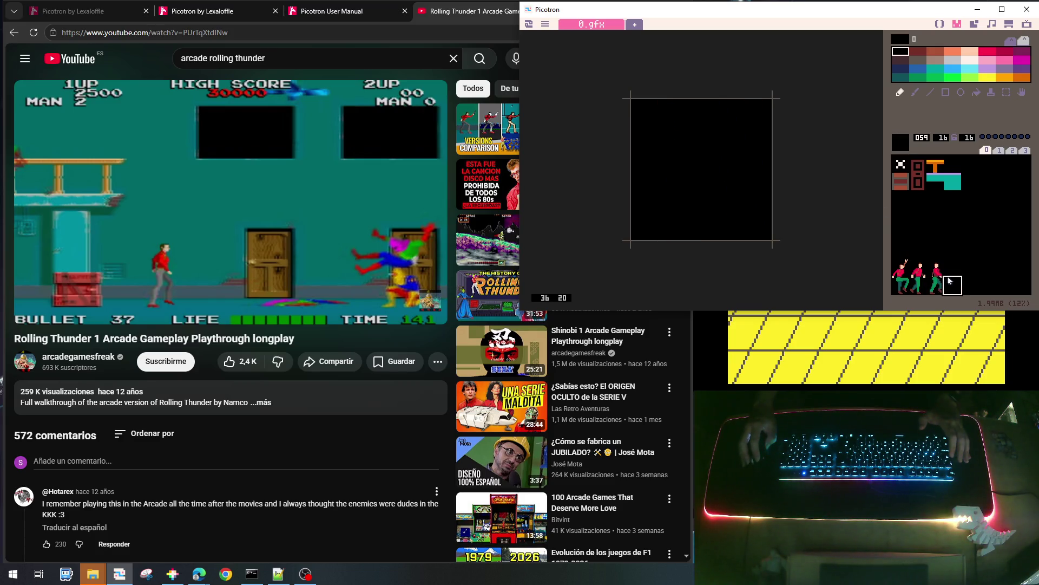
left_click(980, 294)
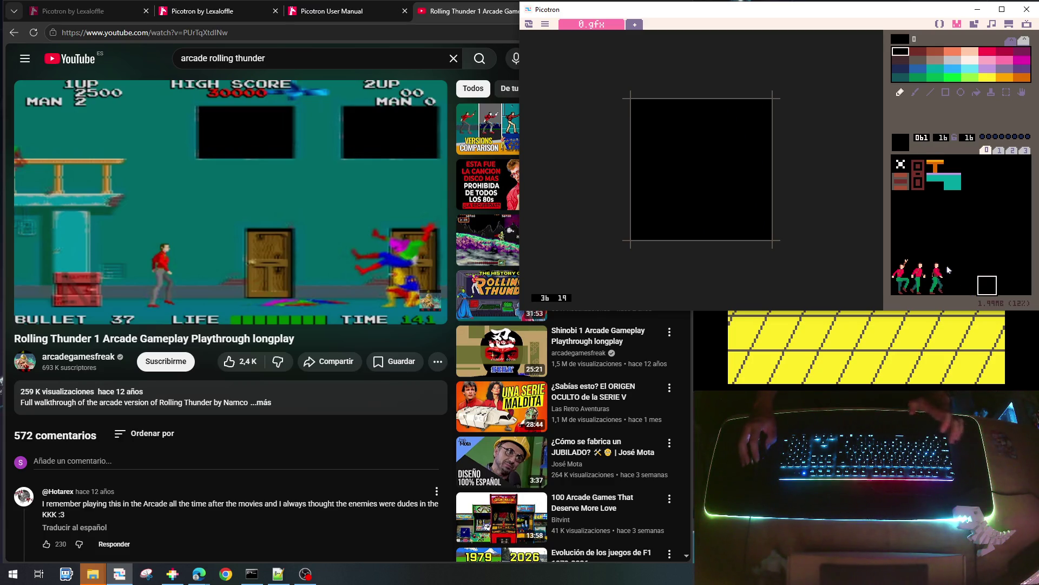
Save the cart as /stream/rolling_001.p64, run it and walk the player back and forth
key("ctrl+s")
key("ctrl+r")
key("Right")
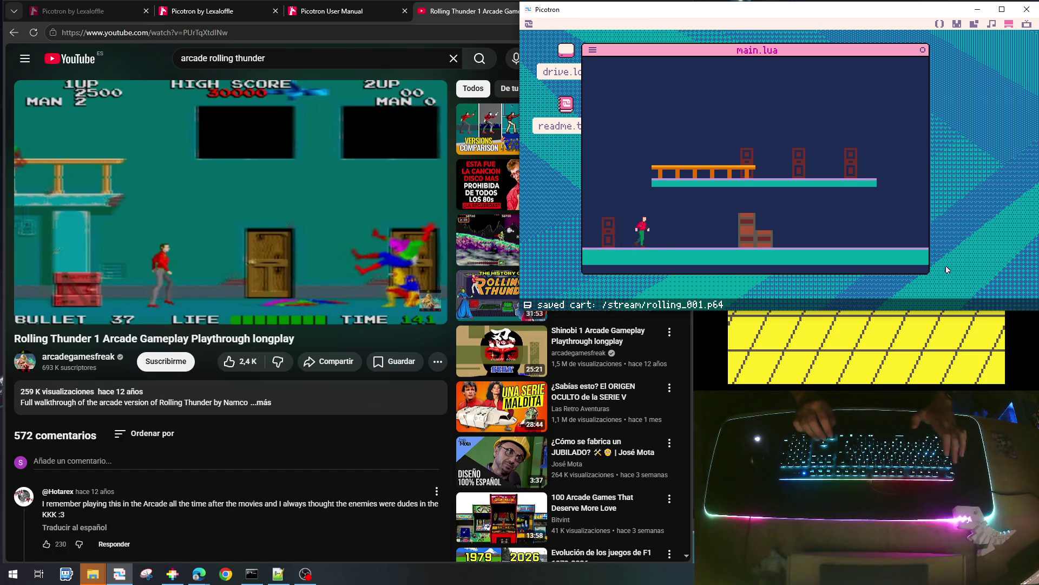
key("Left")
key("Right")
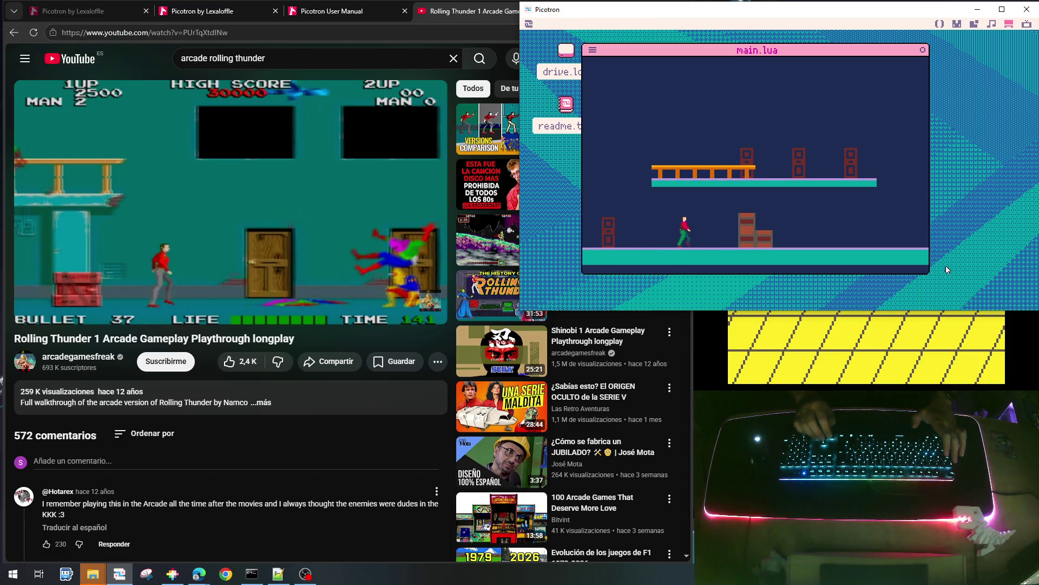
key("Left")
key("Right")
key("Left")
key("Right")
key("Left")
Jump onto the upper orange platform, walk off to fall, and jump back up
key("Right")
key("Up")
key("Right")
key("Left")
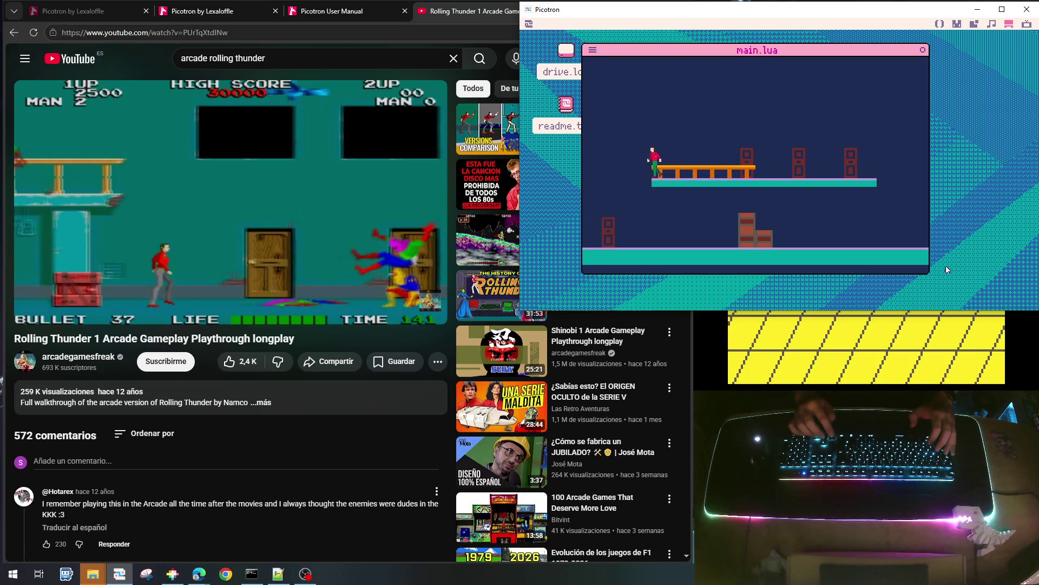
key("Right")
key("Up")
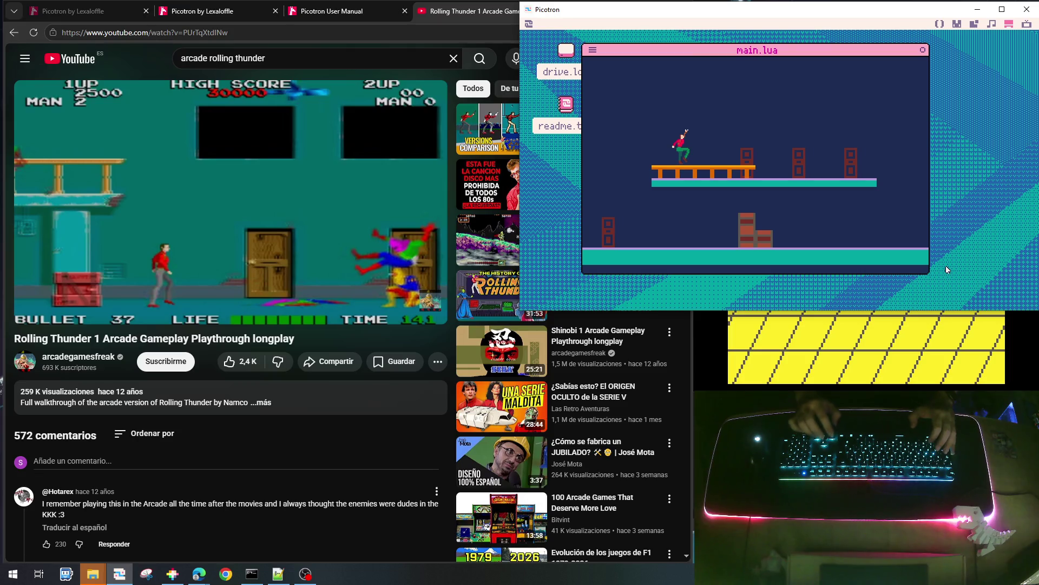
key("Left")
key("Right")
Make repeated jumps across and off the platform, steering left and right mid-air
key("Up")
key("Left")
key("Up")
key("Right")
key("Left")
key("Left")
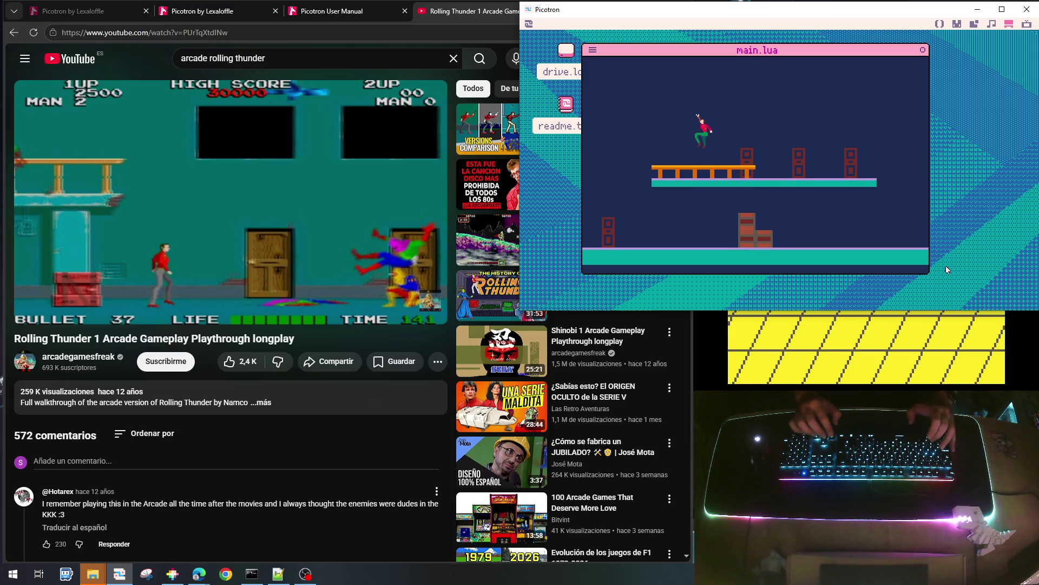
key("Right")
key("Up")
key("Left")
key("Right")
key("Up")
key("Left")
key("Right")
key("Right")
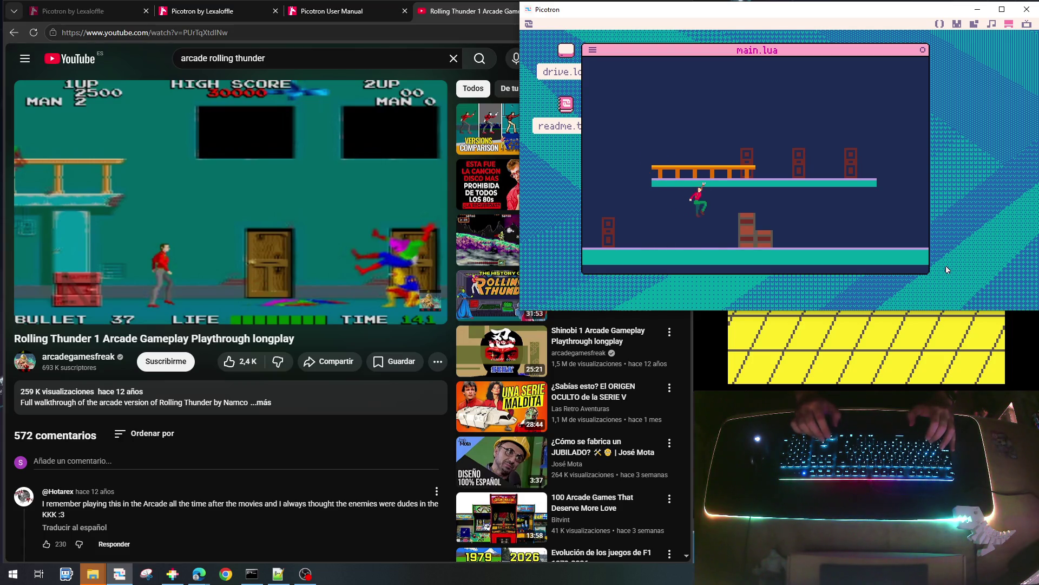
key("Up")
key("Left")
key("Up")
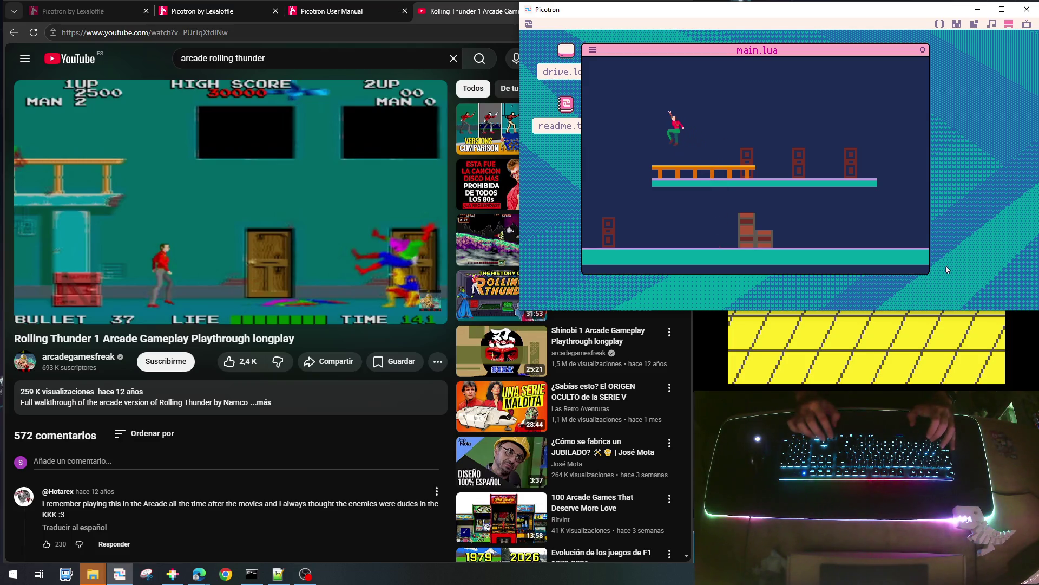
Pace the upper platform, exit its right end, jump with Z, then drop to the lower floor
key("Right")
key("Up")
key("Up")
key("Left")
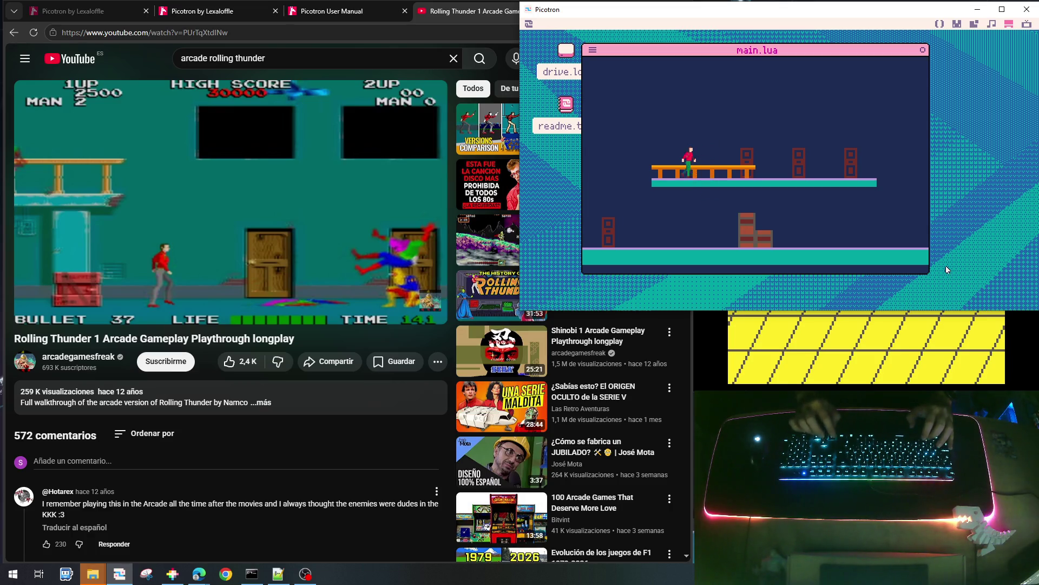
key("Right")
key("Left")
key("Right")
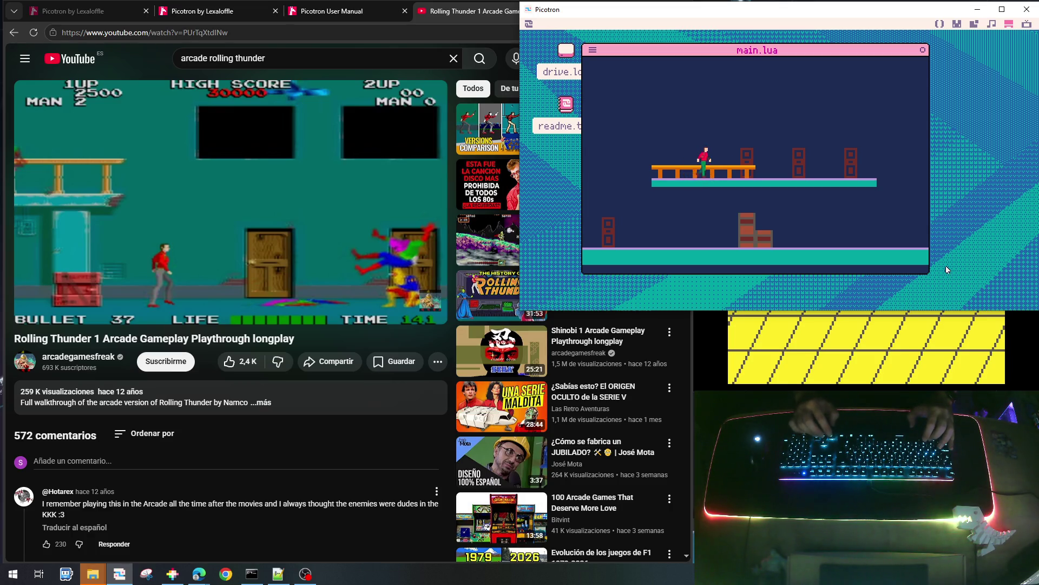
key("Right")
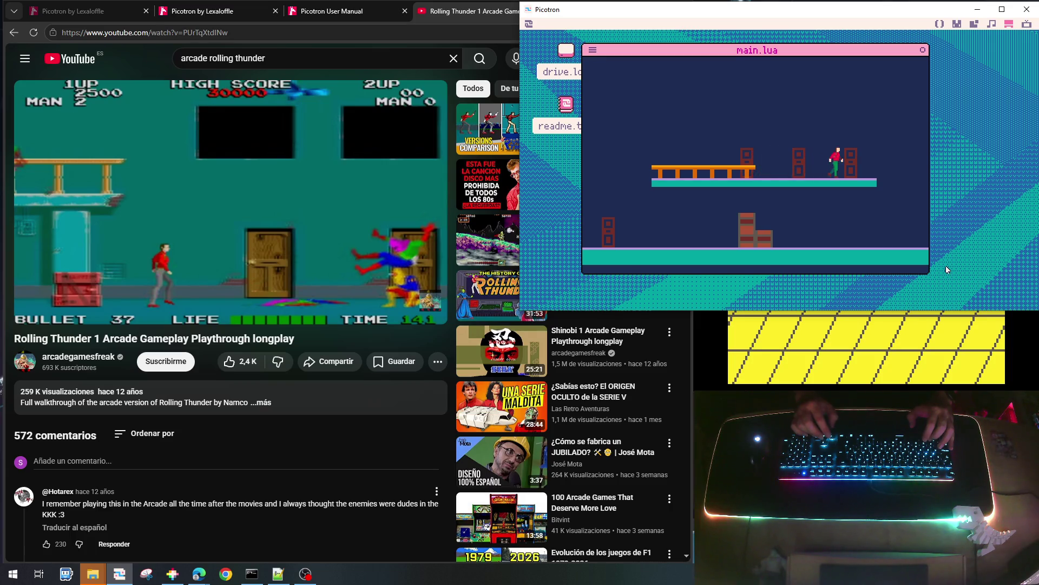
key("Right")
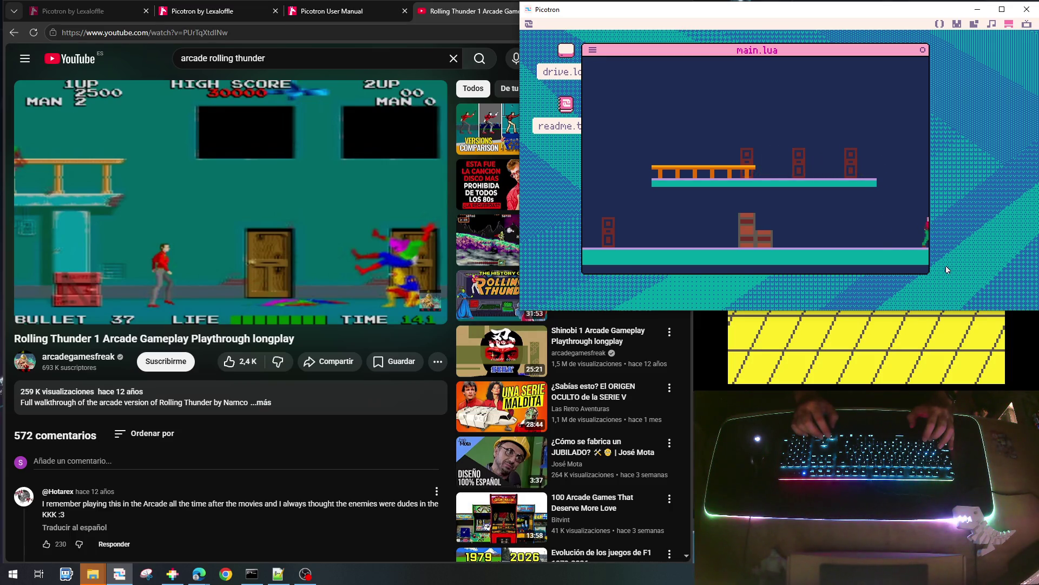
key("Left")
key("z")
key("Left")
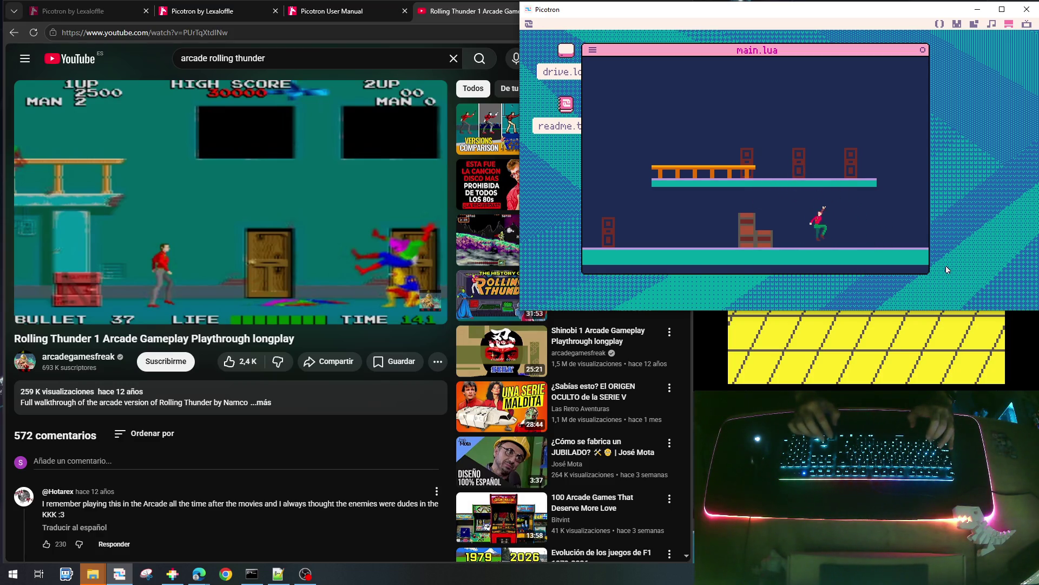
key("Left")
key("Up")
key("Left")
key("Left")
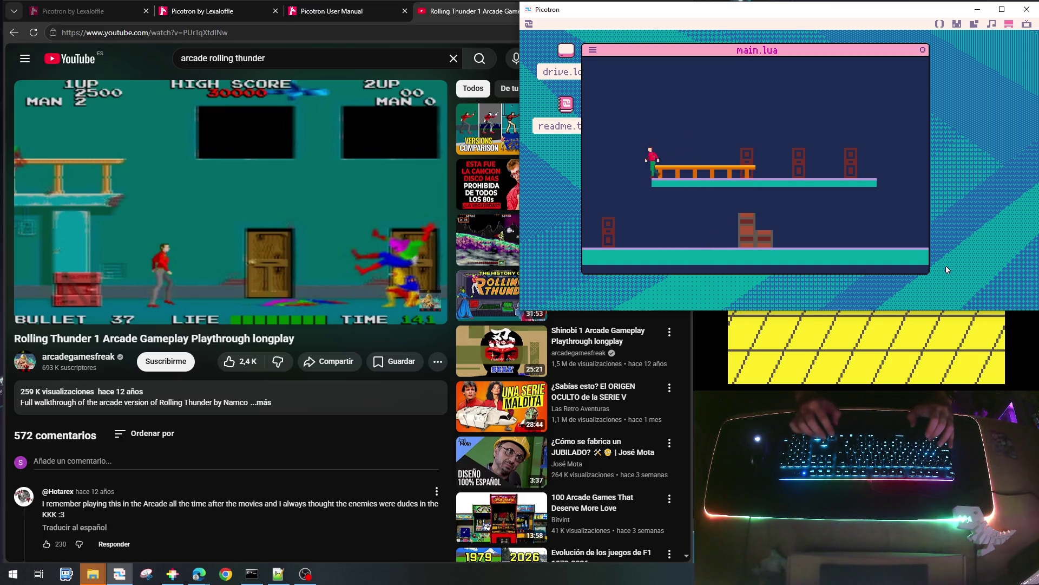
key("Down")
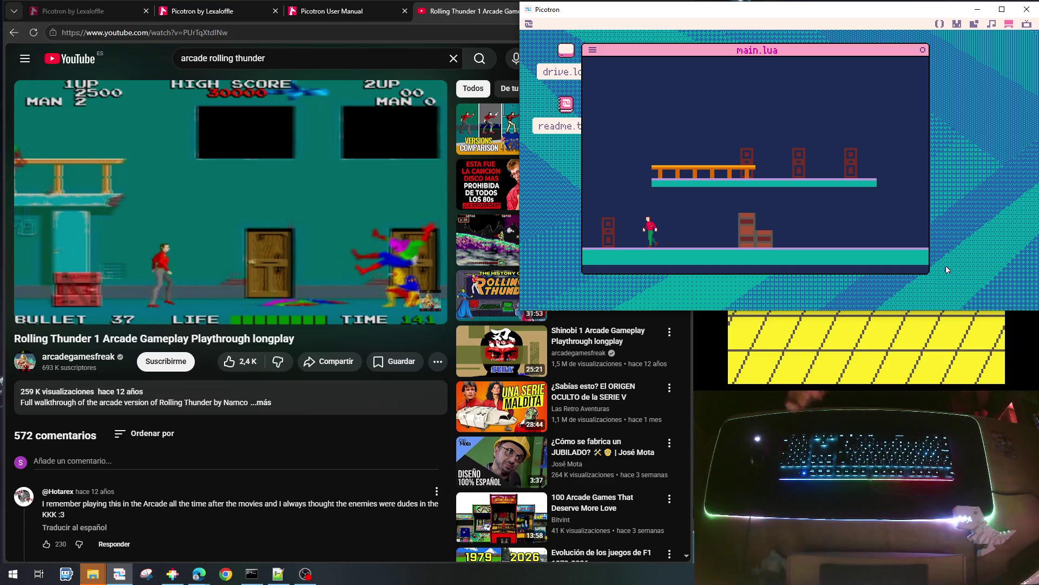
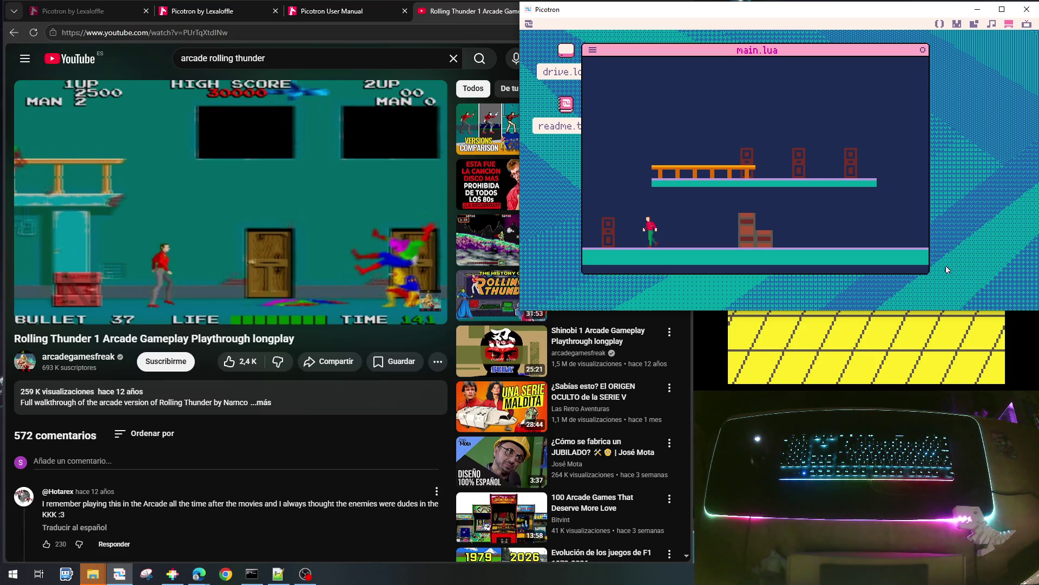
Walk the player left, then quit the game and bring up the 0.gfx sprite editor
key("Left")
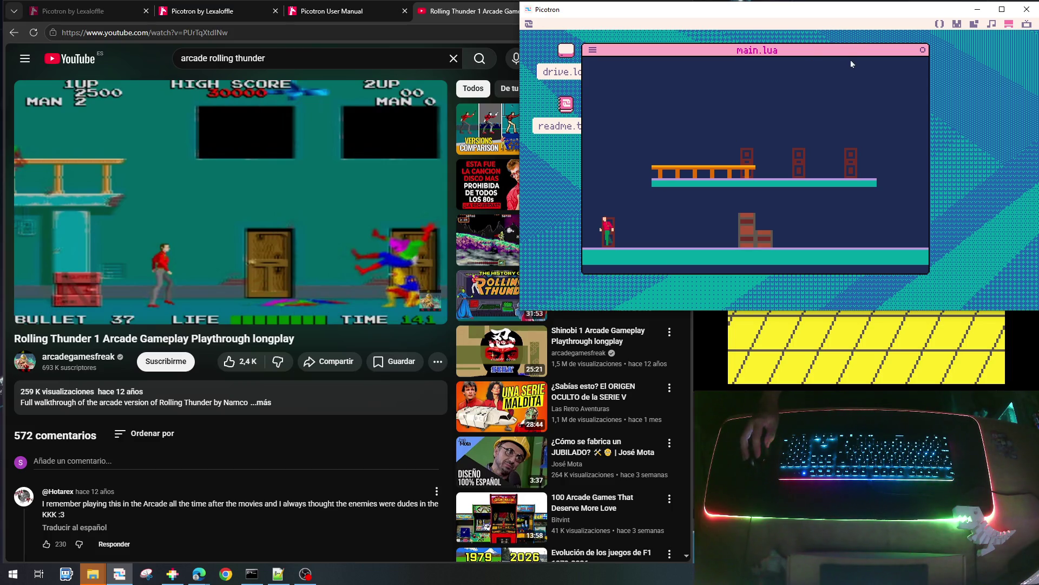
key("Escape")
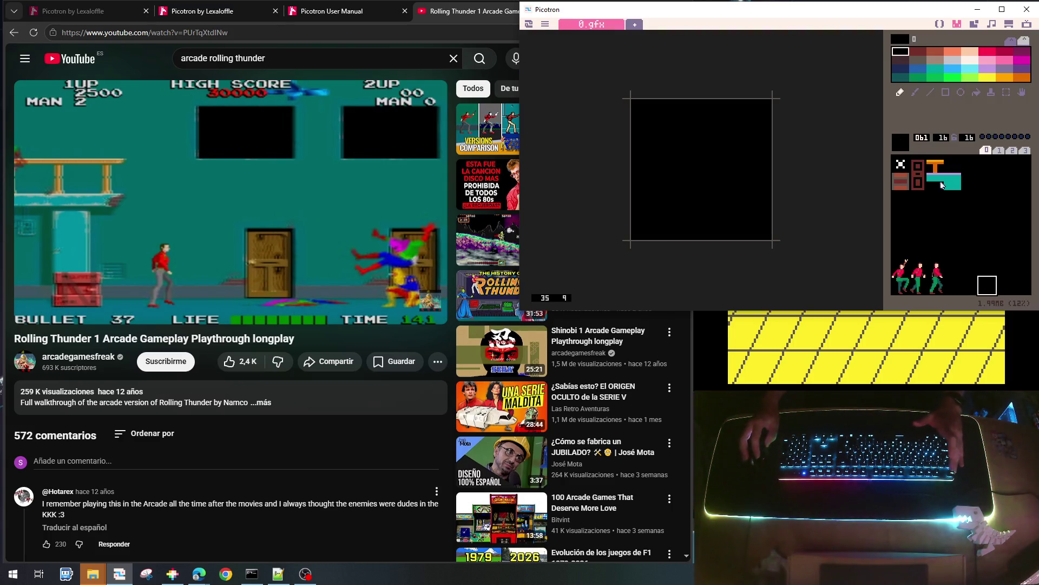
Shift red block sprite 001 up a row, paint its bottom row dark red, save and run
left_click(919, 164)
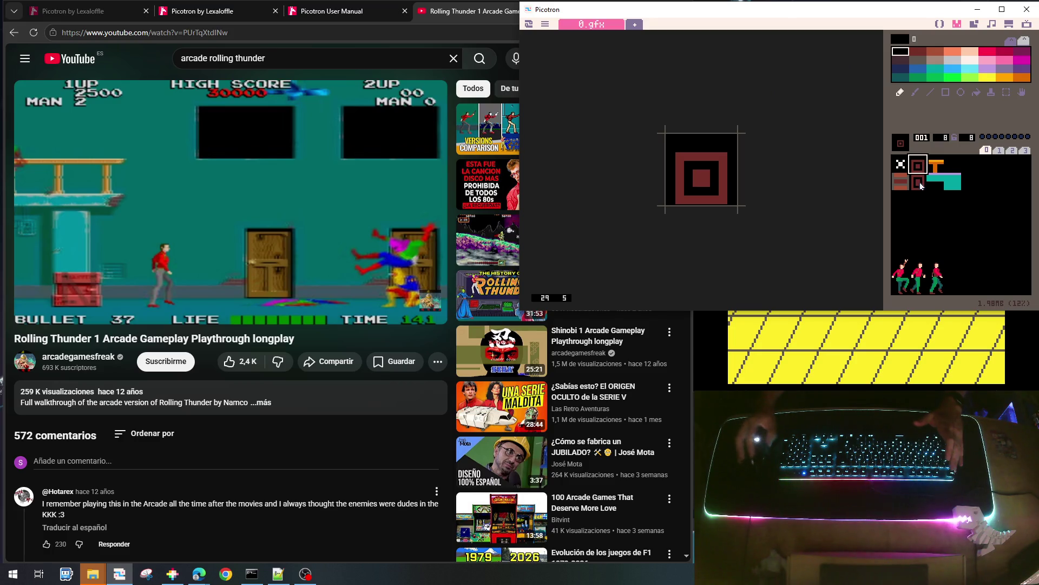
key("Up")
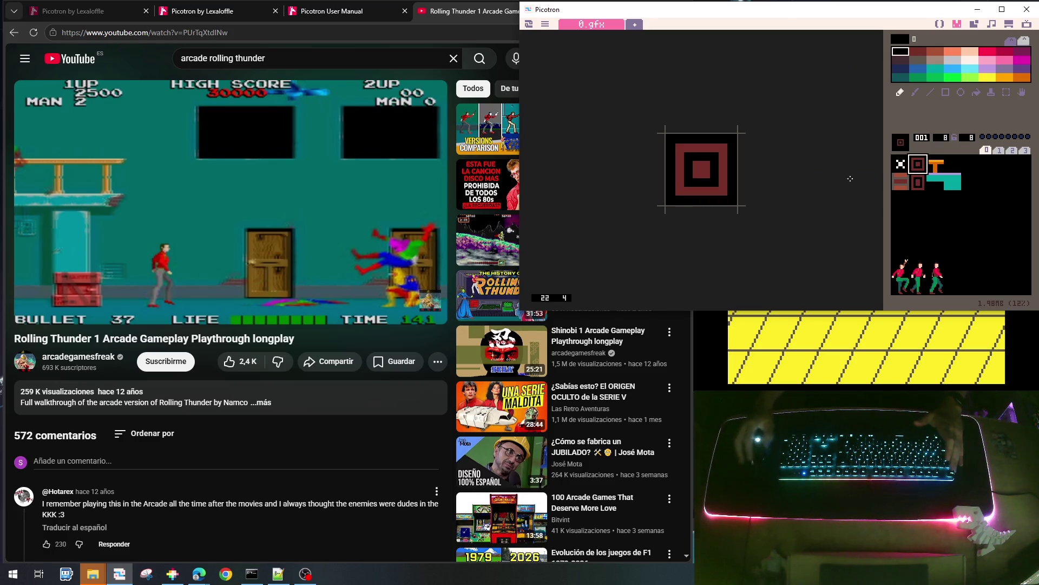
left_click(918, 51)
left_click_drag(681, 199, 718, 198)
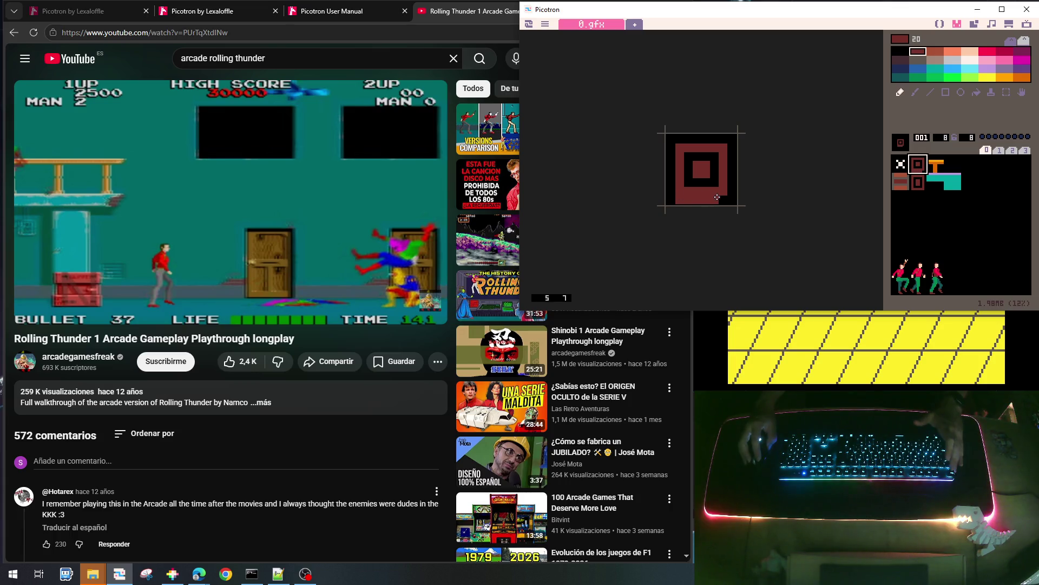
key("ctrl+s")
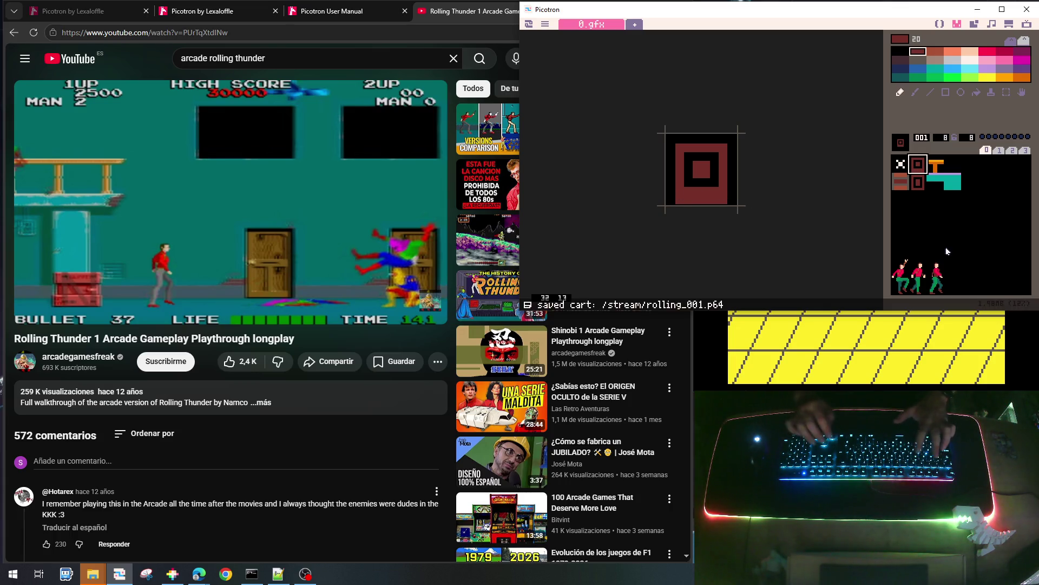
key("ctrl+r")
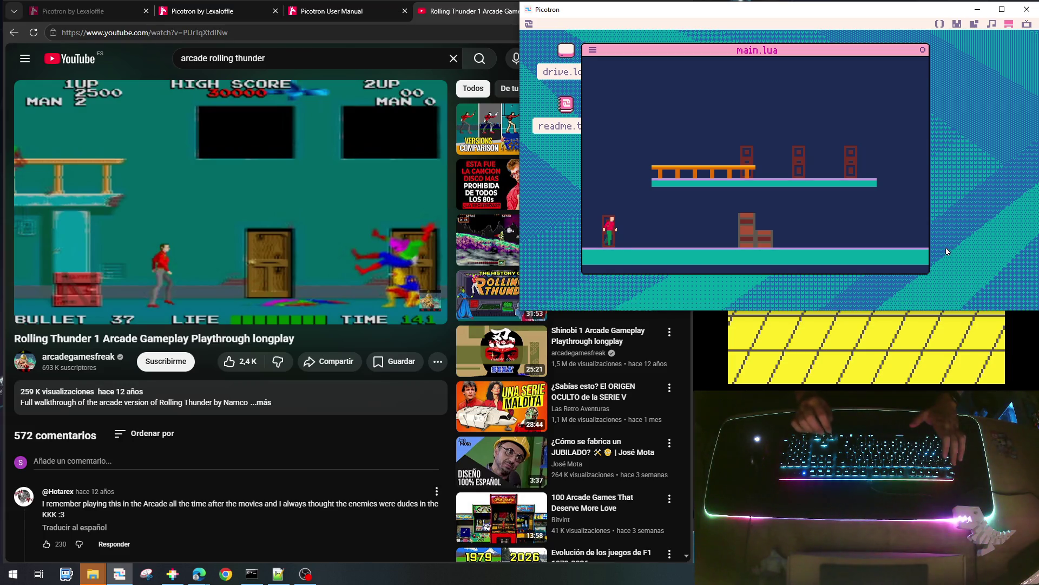
Walk the character back and forth across the floor toward the left pillar
key("Right")
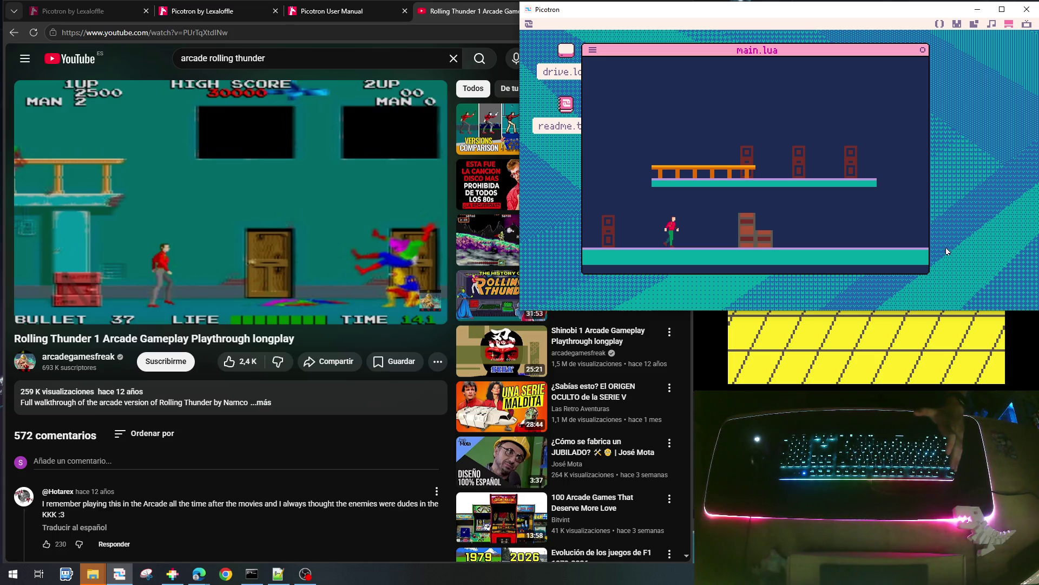
key("Left")
key("Right")
key("Left")
key("Left")
key("Right")
key("Left")
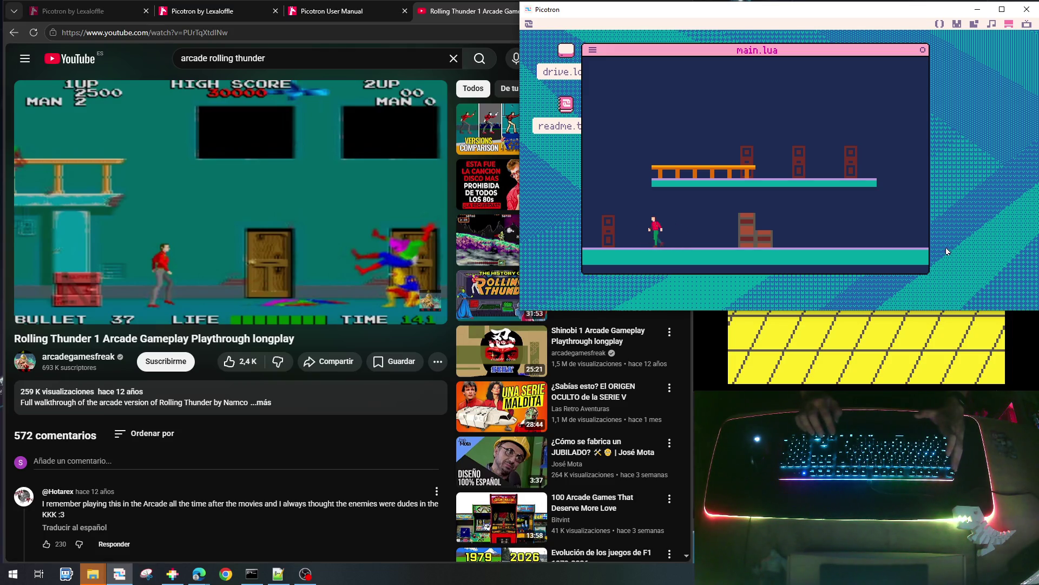
key("Right")
key("Right")
Jump onto the upper railing, drop back to the floor, then stop the game
key("Up")
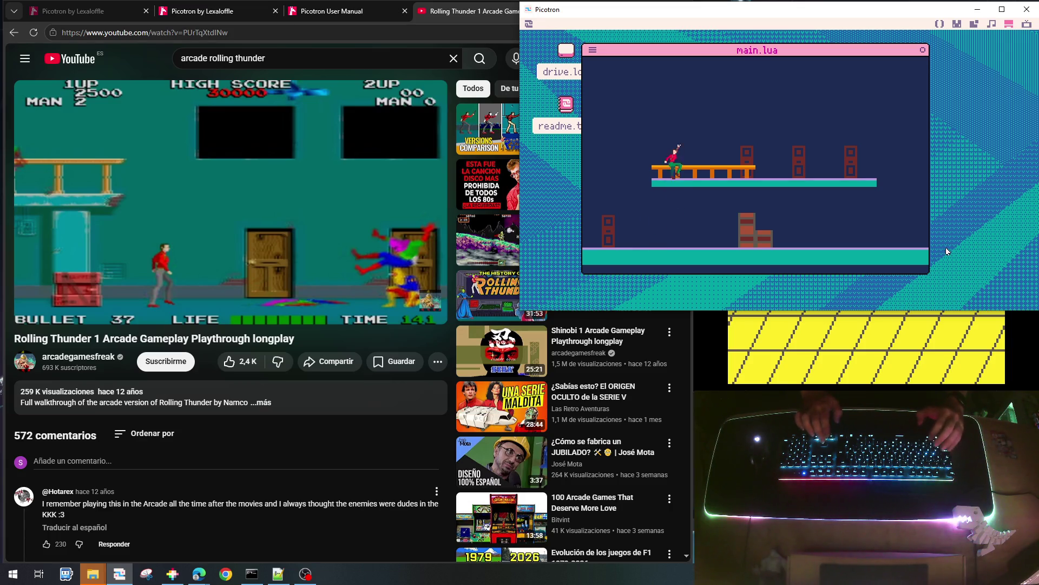
key("Up")
key("Left")
key("Right")
key("Right")
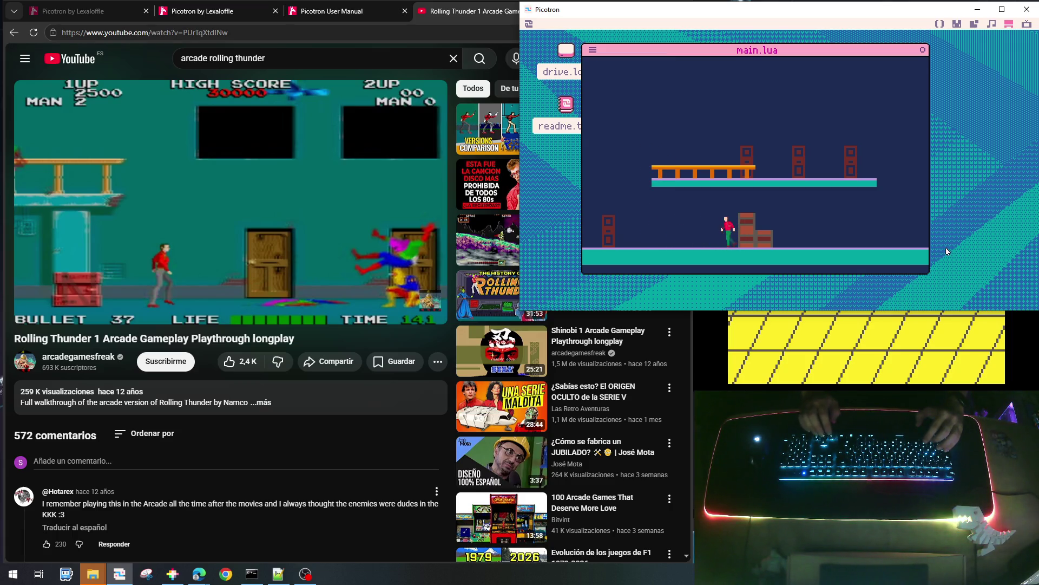
key("Escape")
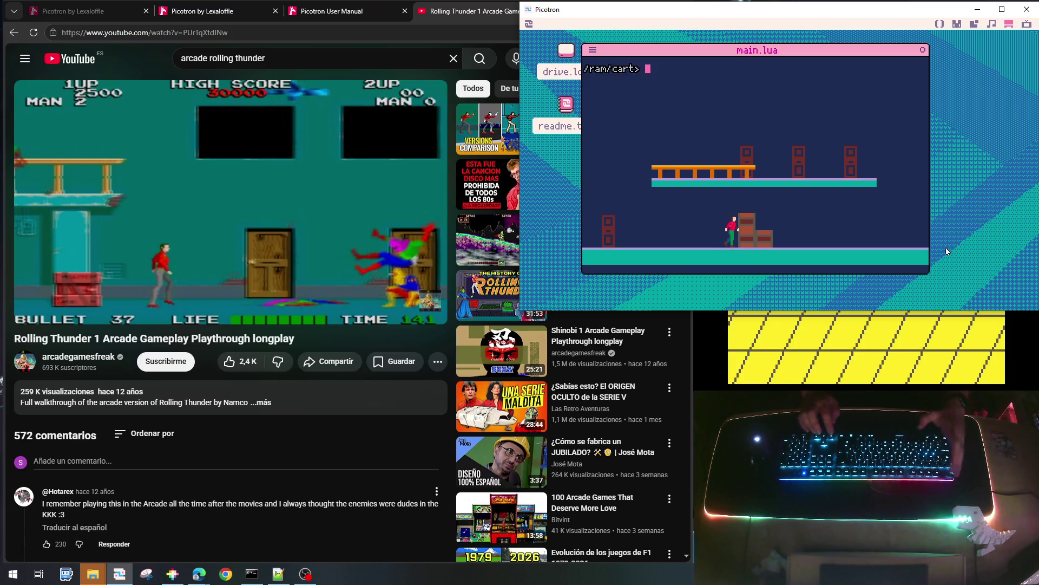
key("Escape")
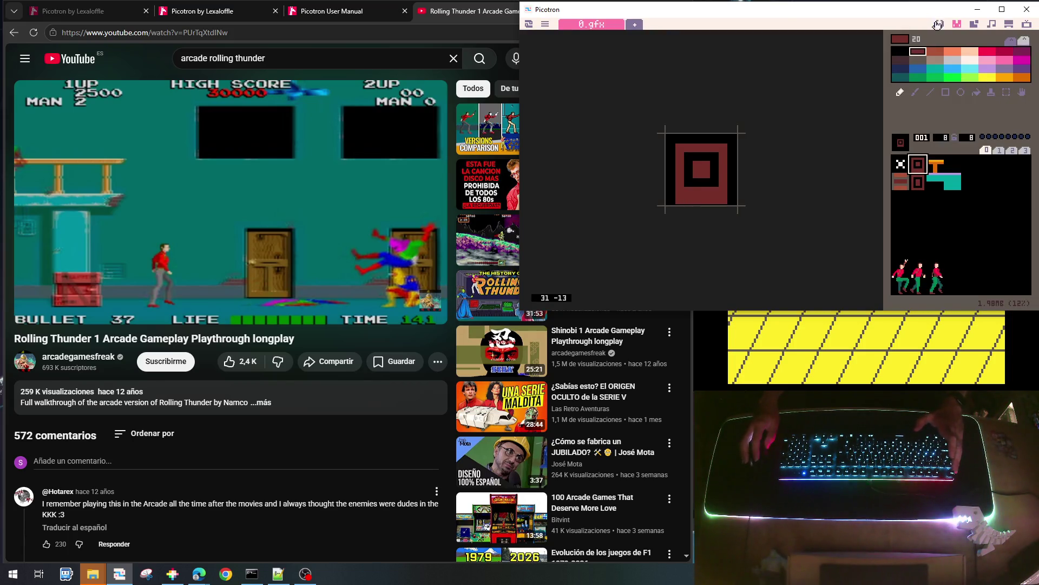
Open main.lua and start a 'local' line after line 105 in the cx<0 branch
left_click(938, 25)
scroll(758, 163, "up", 10)
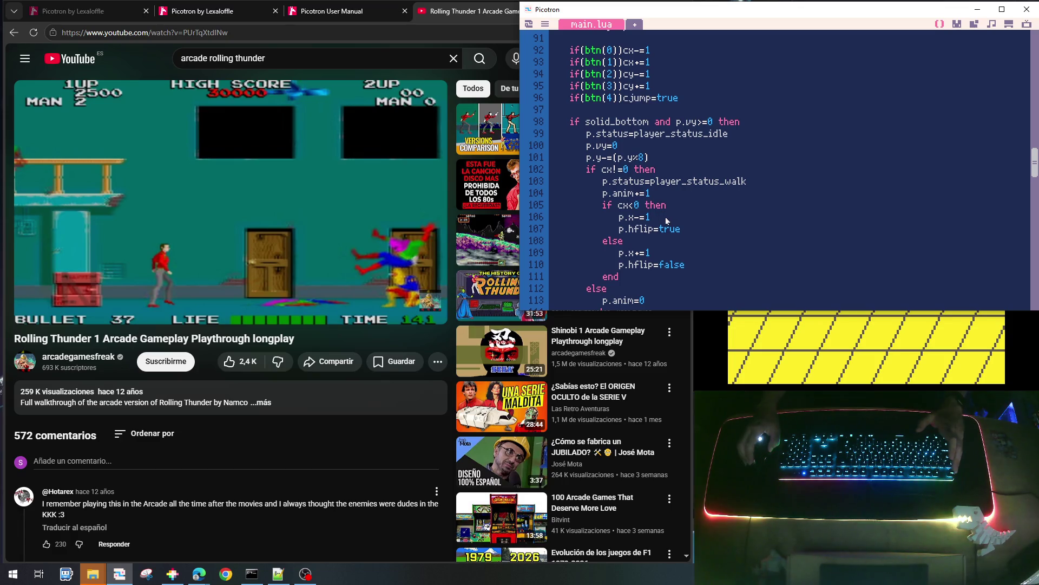
left_click(670, 208)
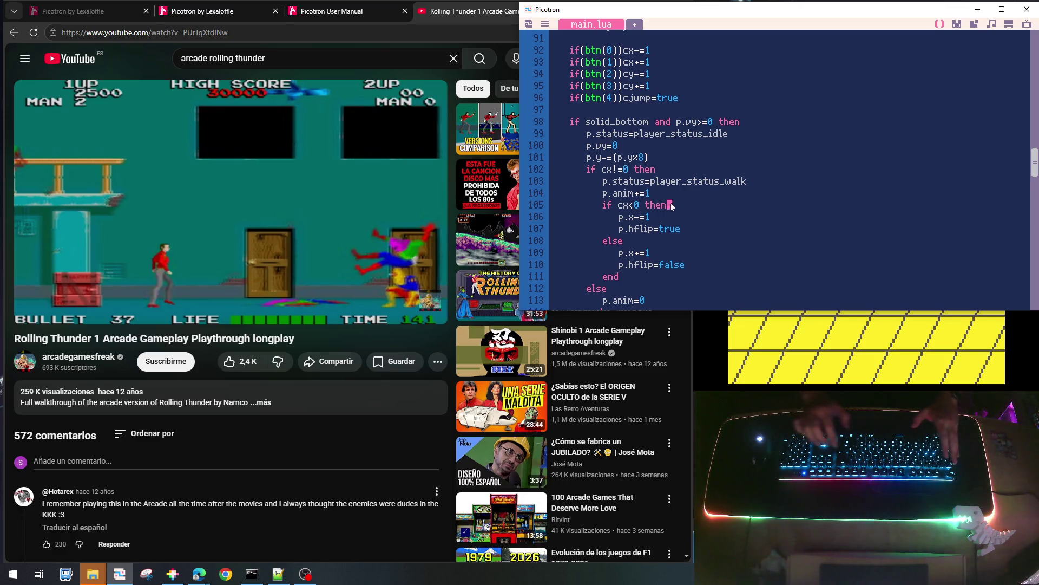
key("Return")
type("if")
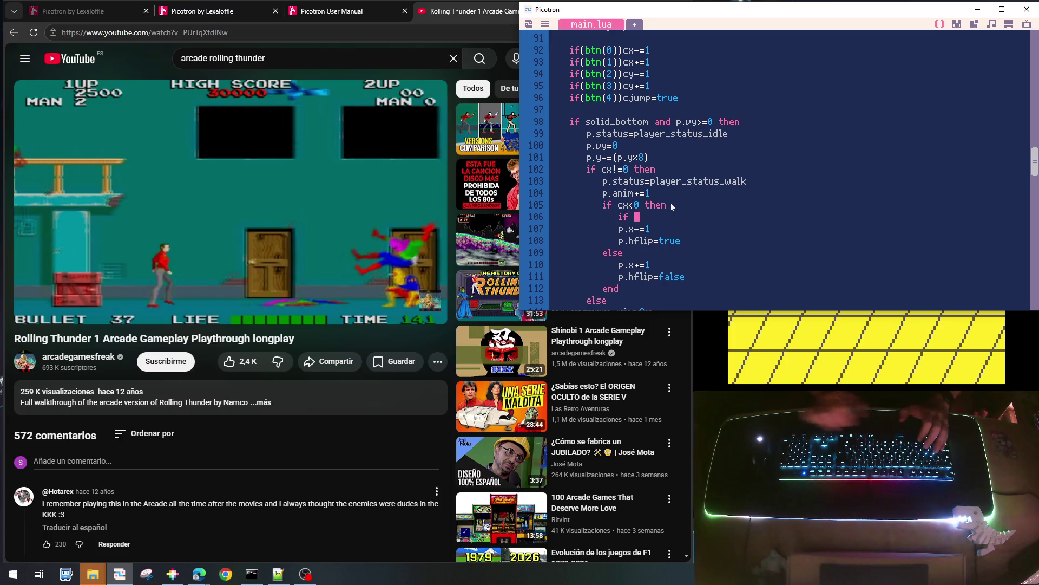
scroll(672, 206, "up", 1)
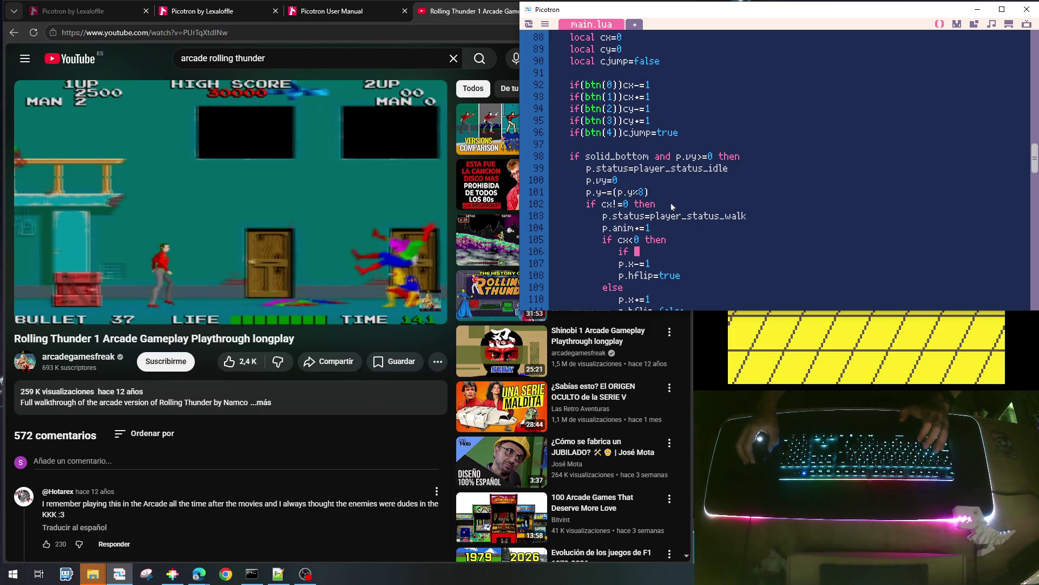
scroll(673, 206, "up", 2)
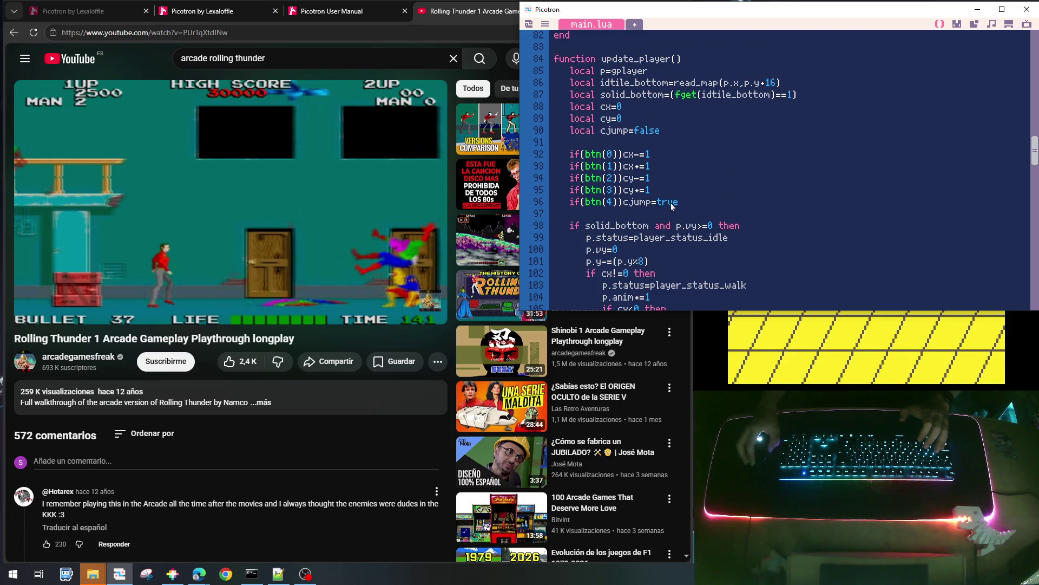
scroll(672, 206, "down", 3)
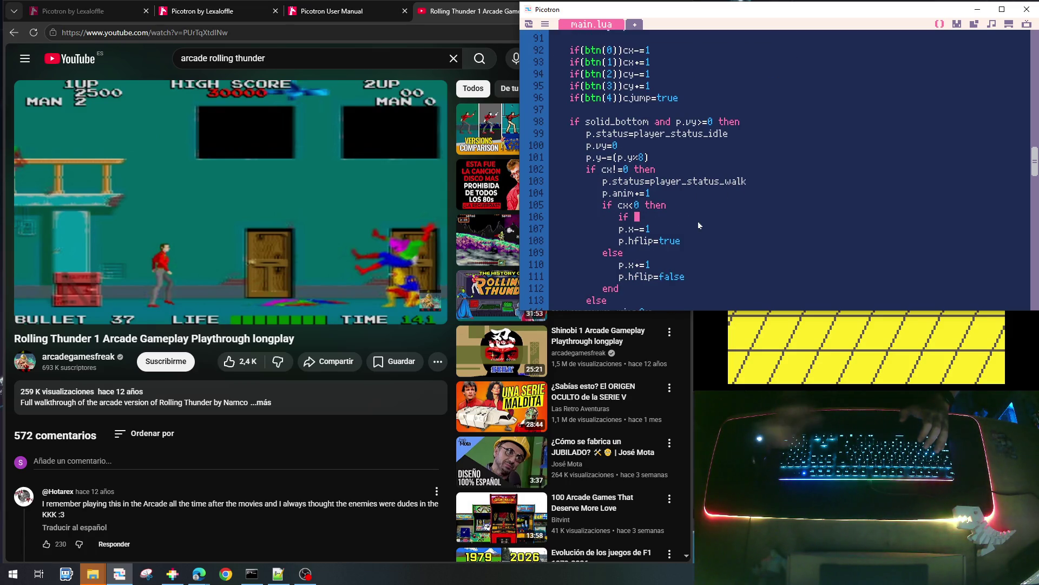
key("BackSpace")
type("local")
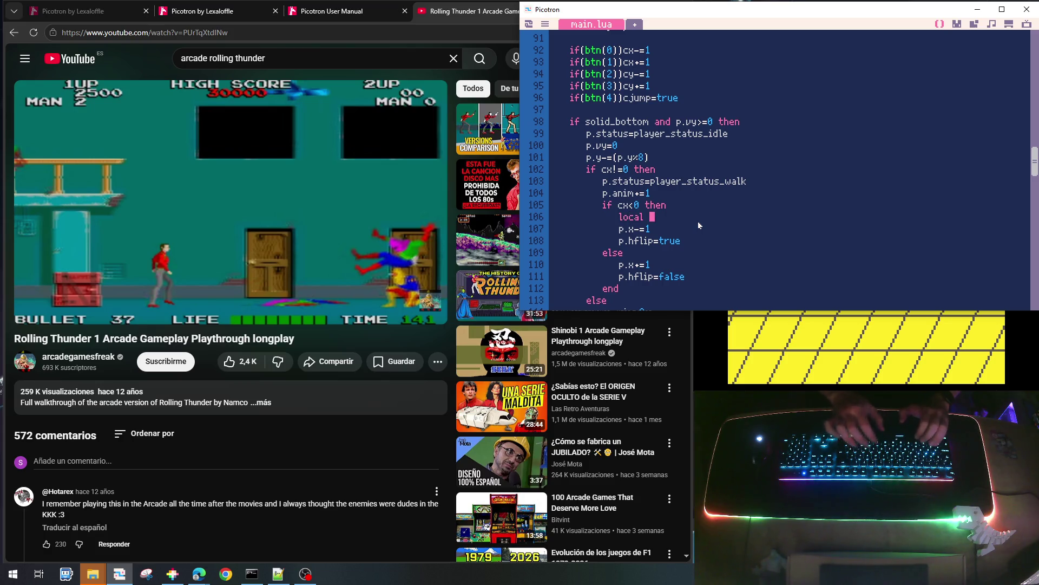
Place the caret at the end of line 86's tile declarations
scroll(699, 225, "up", 2)
scroll(699, 225, "up", 2)
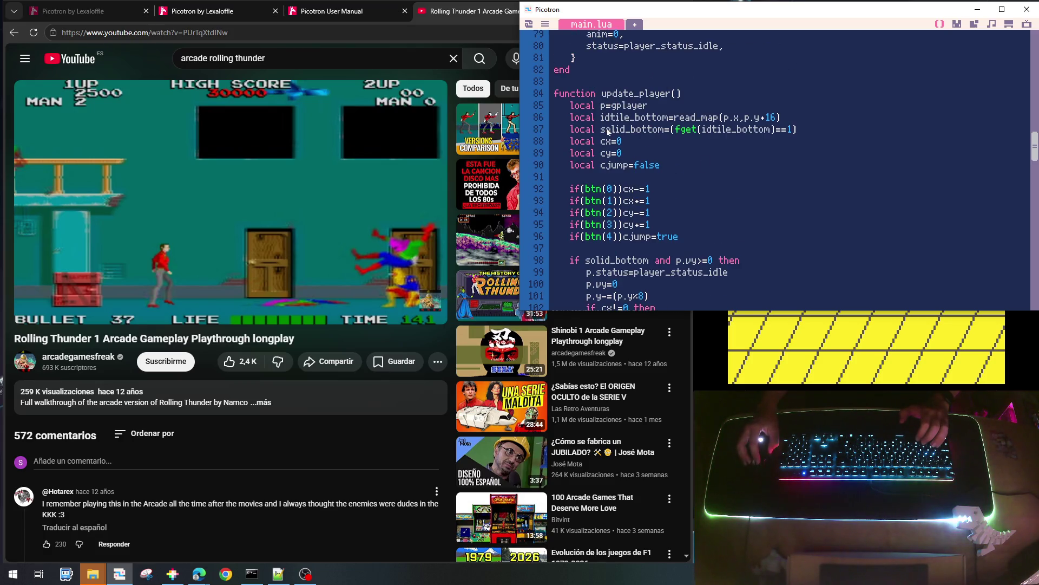
left_click_drag(602, 130, 632, 129)
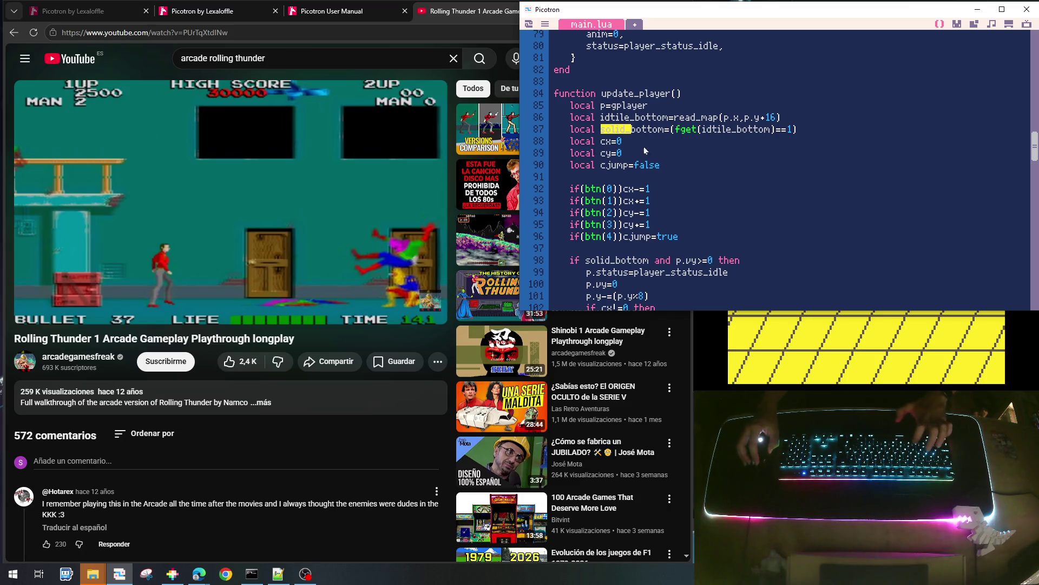
left_click(639, 119)
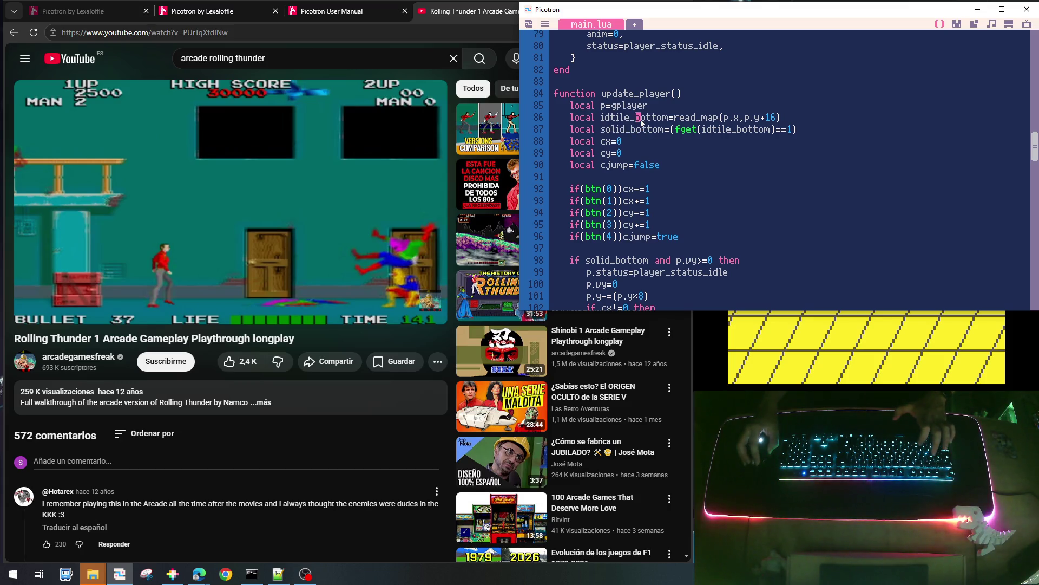
left_click(798, 119)
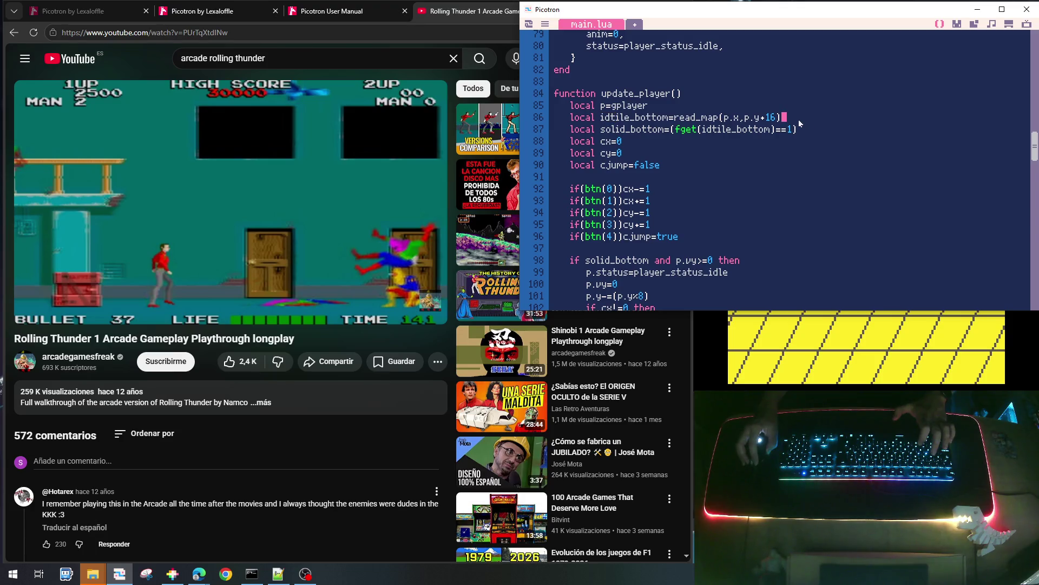
Copy the idtile_bottom and solid_bottom lines over line 106 and indent them
key("Home")
key("shift+Down")
key("shift+Down")
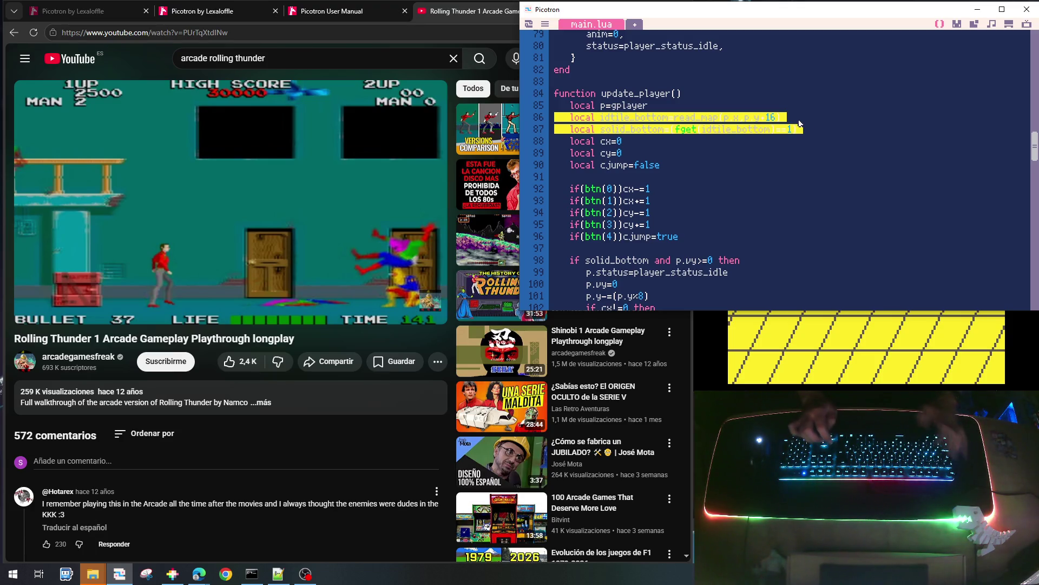
key("Down")
key("Down")
key("Down")
key("Down")
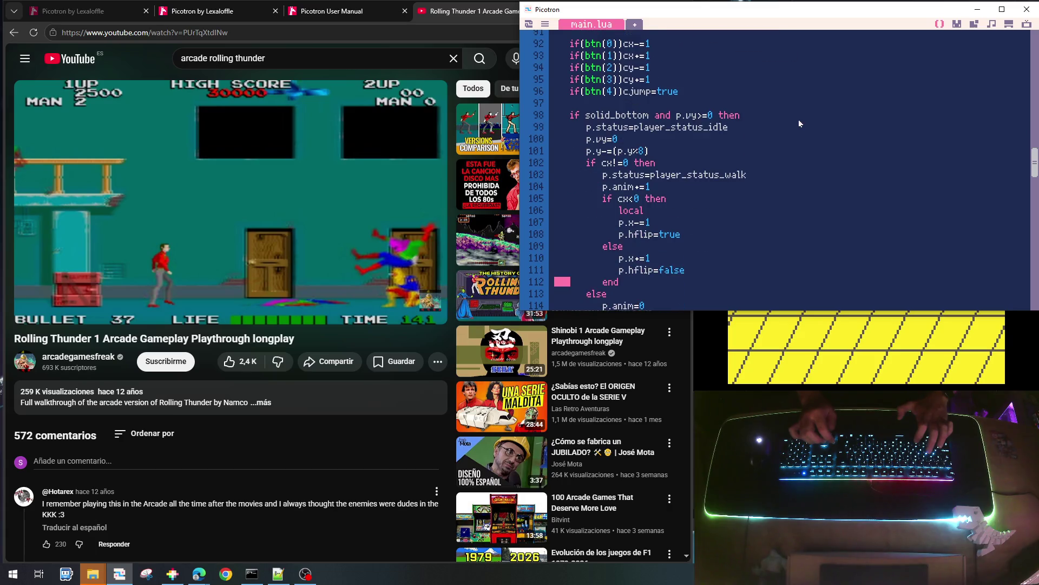
key("Down")
key("Down")
key("shift+Down")
type("local idtile_bottom=read_map(p.x,p.y+16) \tlocal solid_bottom=(fget(idtile_bottom)==1)")
key("Up")
key("Up")
key("shift+Down")
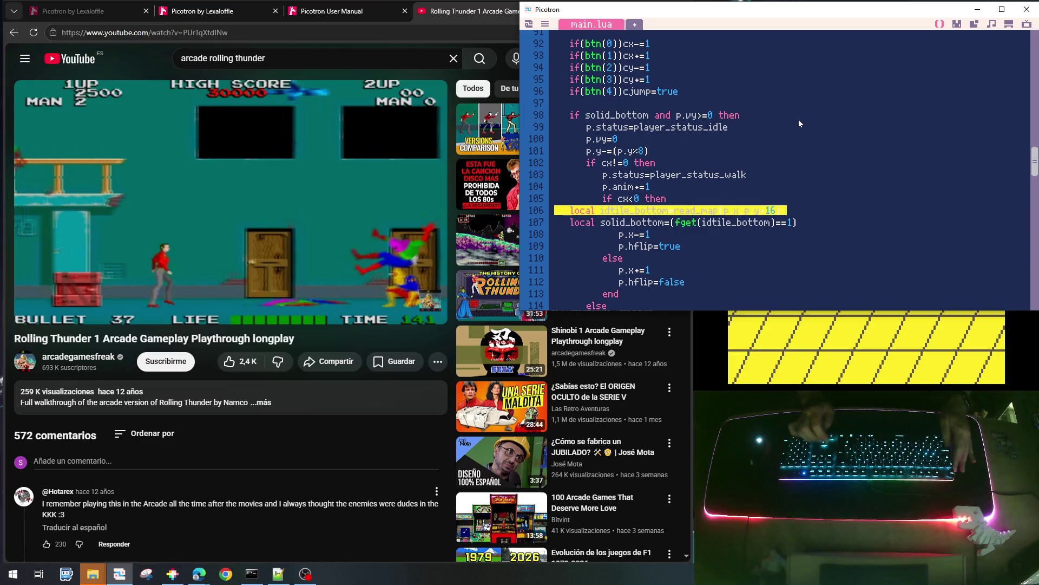
key("shift+Down")
key("Tab")
key("Tab")
key("Up")
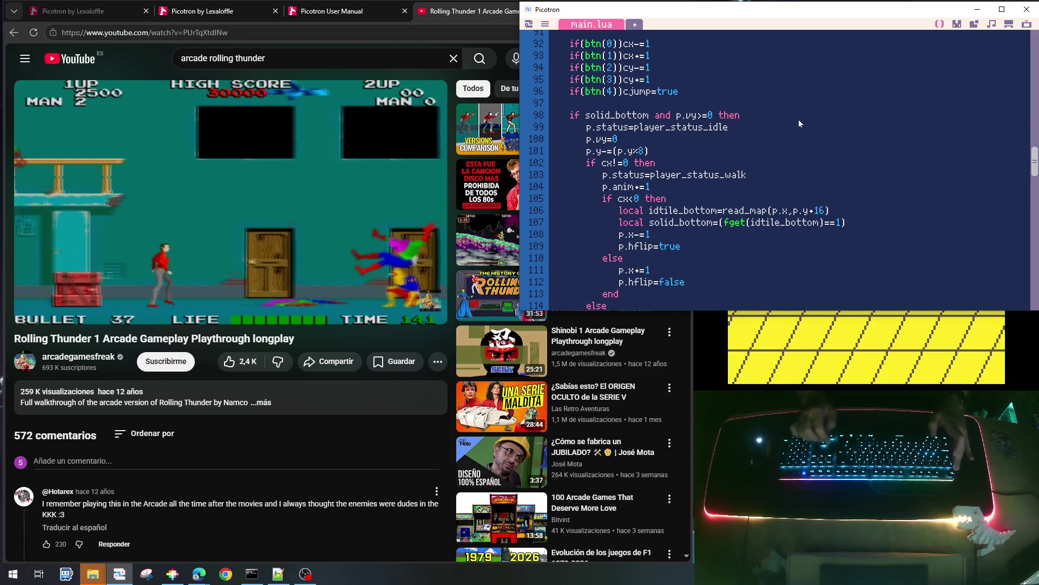
Rename the pasted variables to idtile and solid and change the lookup x to p.x-16
key("Right")
key("Right")
key("Right")
key("Delete")
key("Delete")
key("Delete")
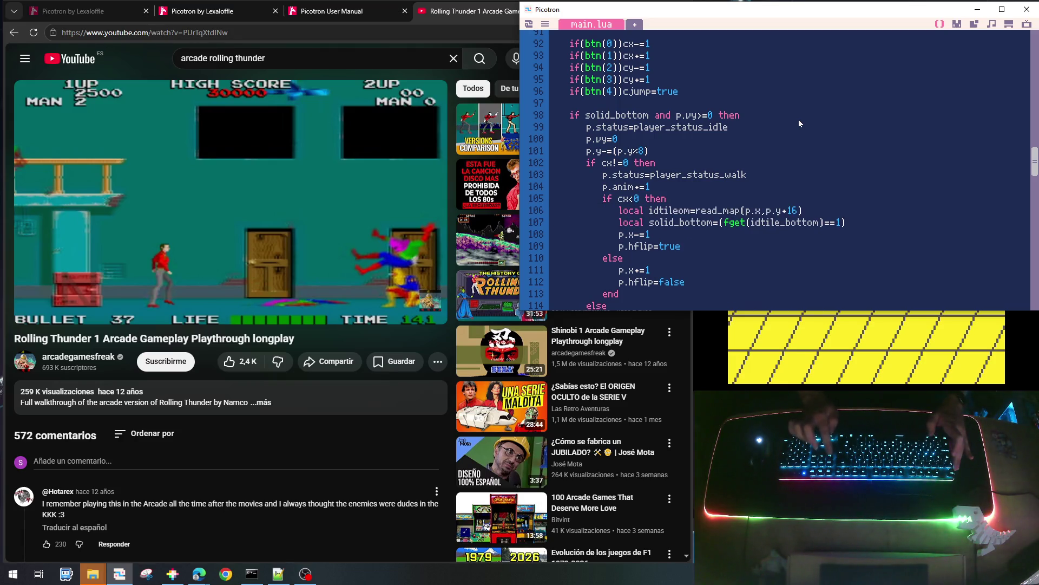
key("Down")
key("Delete")
key("Delete")
key("Delete")
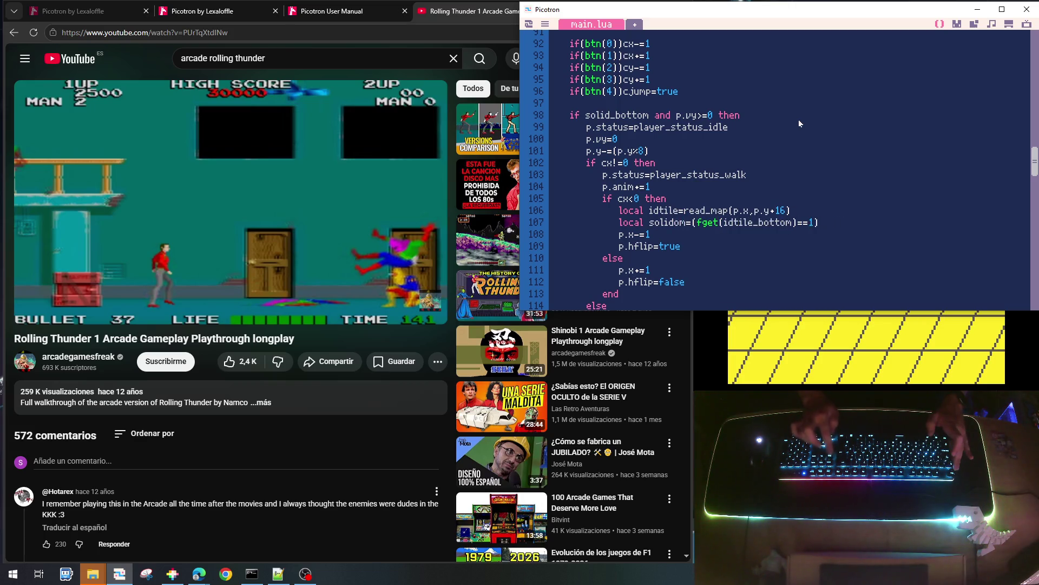
key("Right")
key("Right")
key("Right")
key("Up")
key("Right")
key("Right")
key("Right")
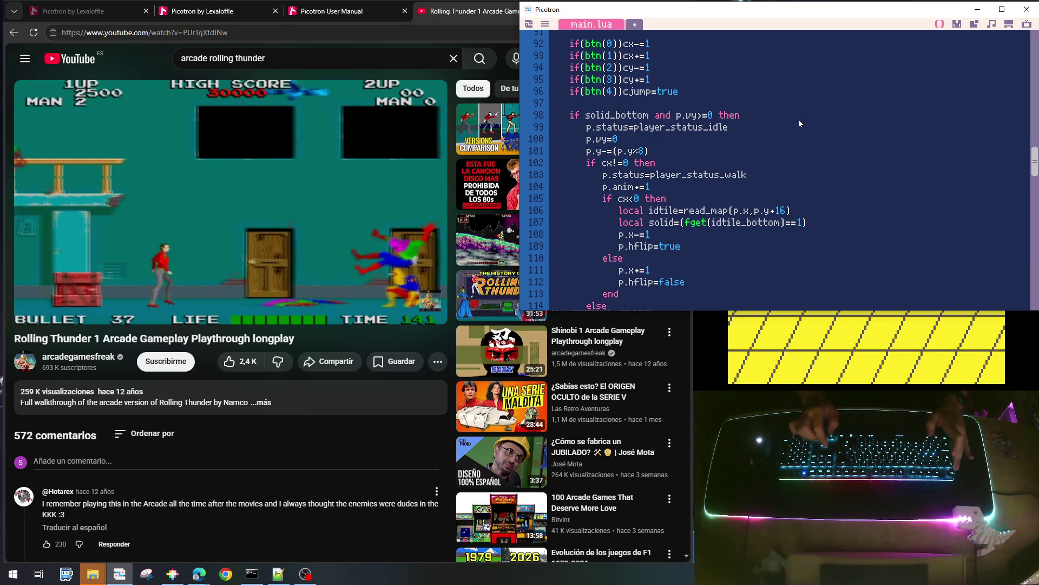
type("-")
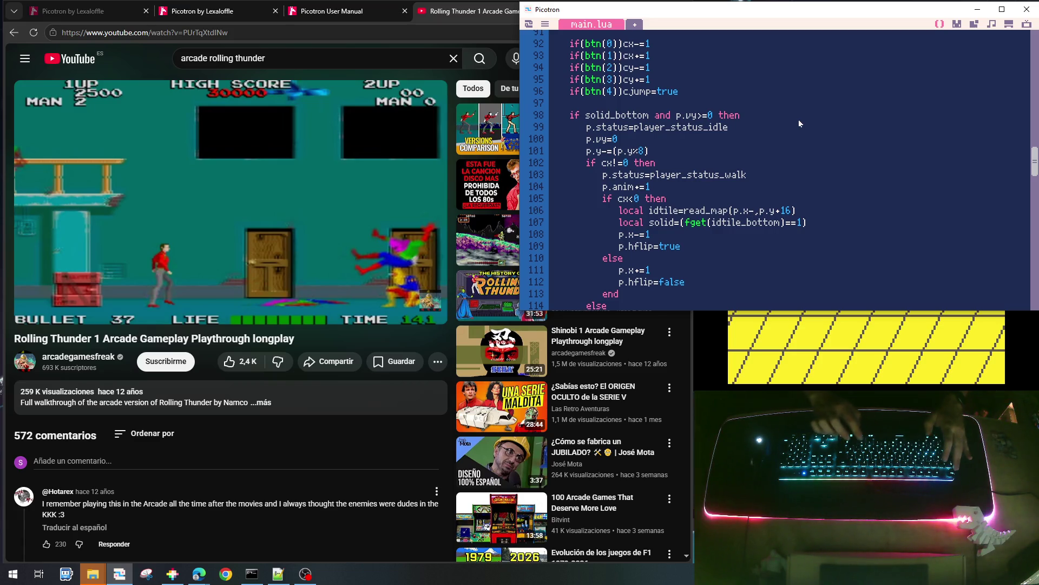
type("16")
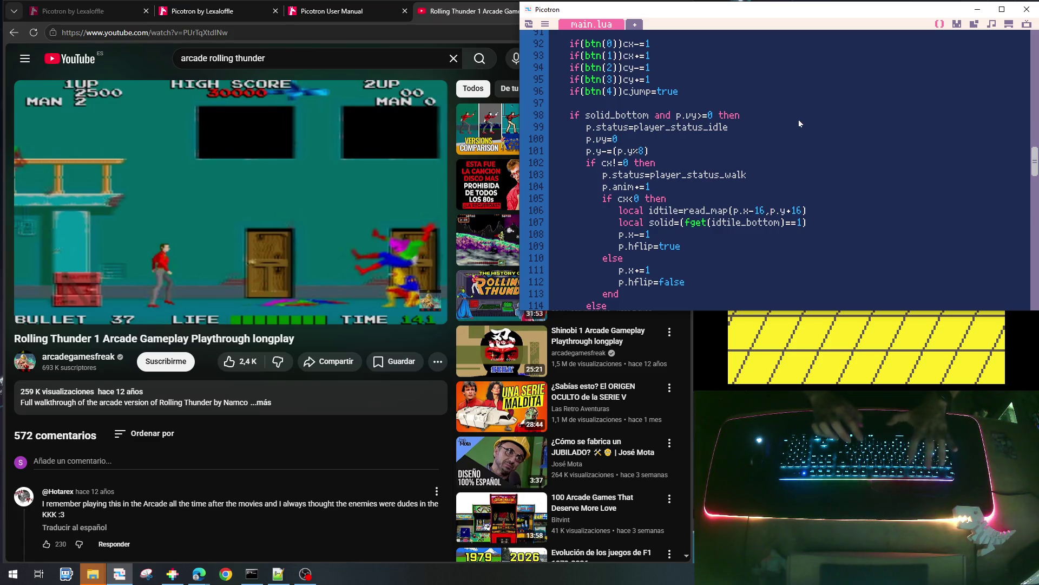
key("Right")
key("Right")
key("Right")
Remove the +16 offset from the y coordinate in the left-side lookup
key("Delete")
key("Delete")
key("Delete")
key("Down")
key("Left")
key("Left")
key("Left")
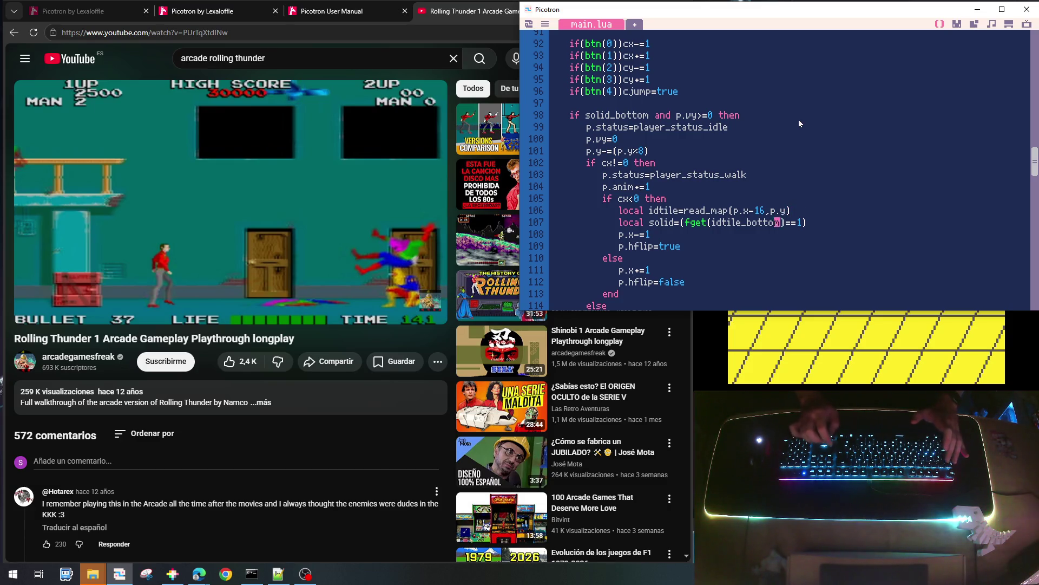
key("Left")
key("Left")
key("Left")
key("Right")
key("Right")
key("Right")
key("Right")
key("Right")
key("Right")
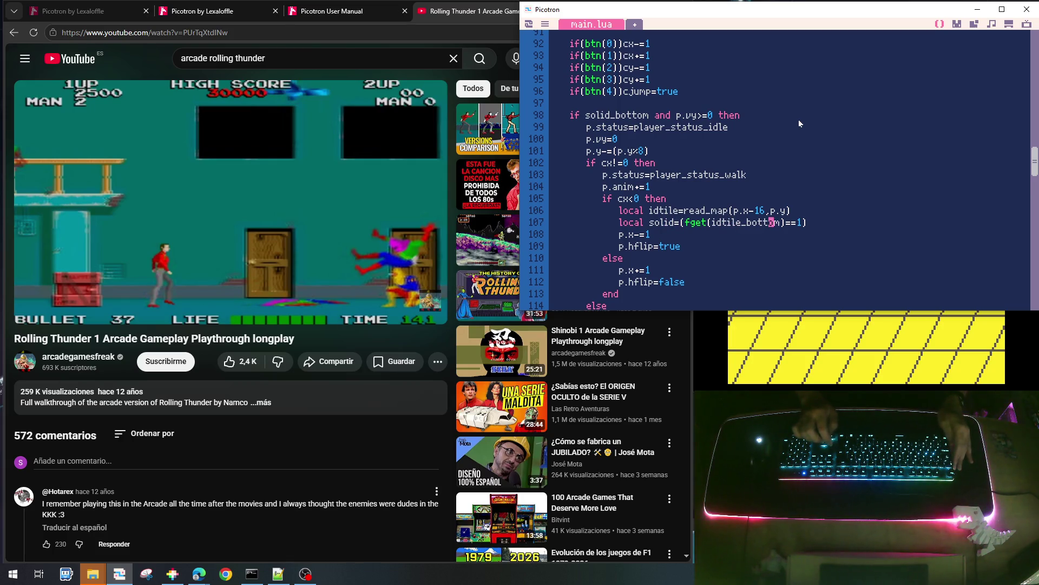
Wrap the leftward move and flip lines in 'if not solid then … end'
key("End")
key("Return")
type("if n")
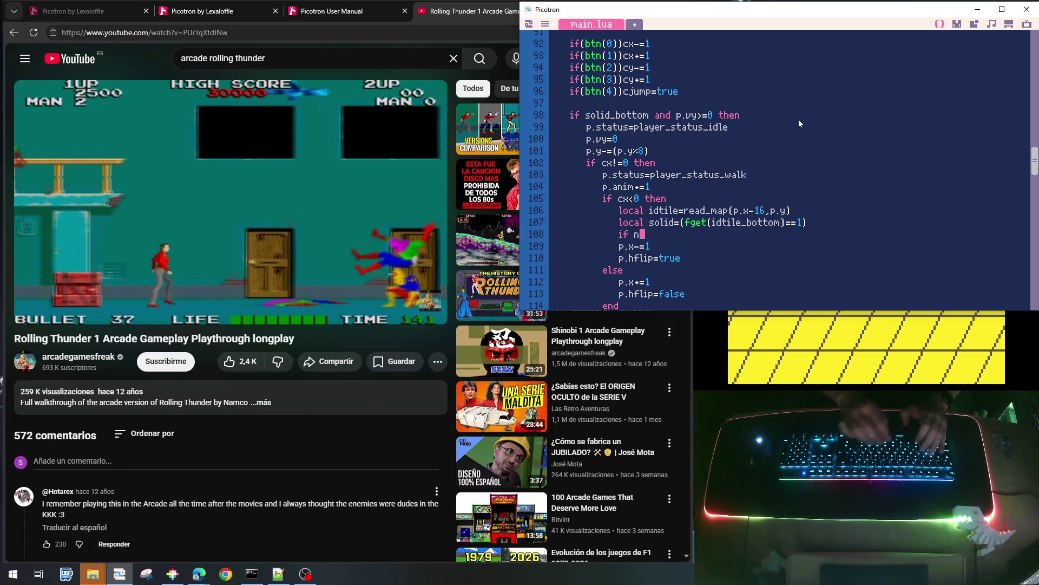
type("ot solid then")
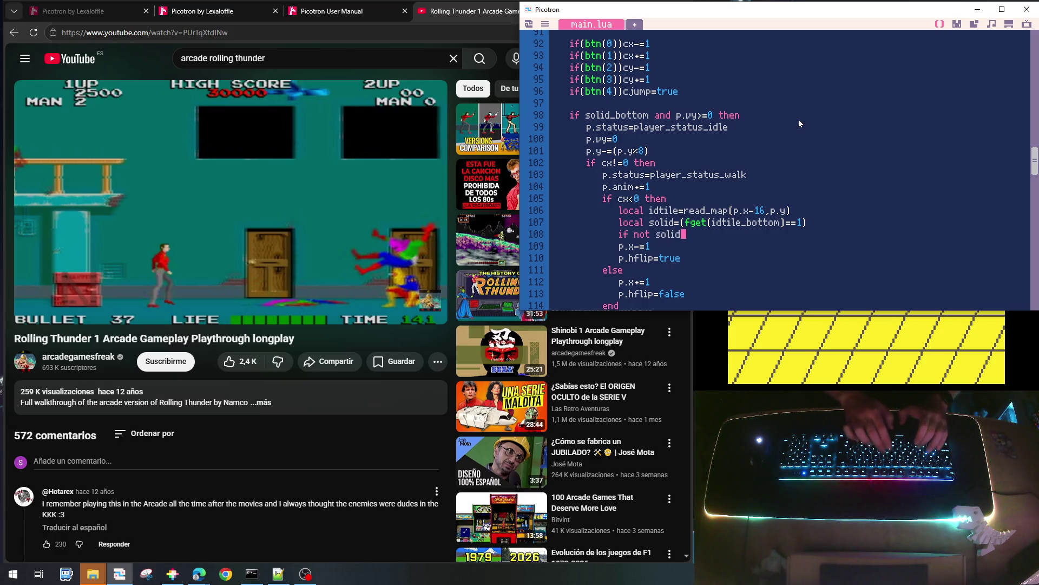
key("Down")
key("Home")
key("shift+Down")
key("shift+Down")
key("Tab")
key("Up")
key("End")
key("Return")
type("end")
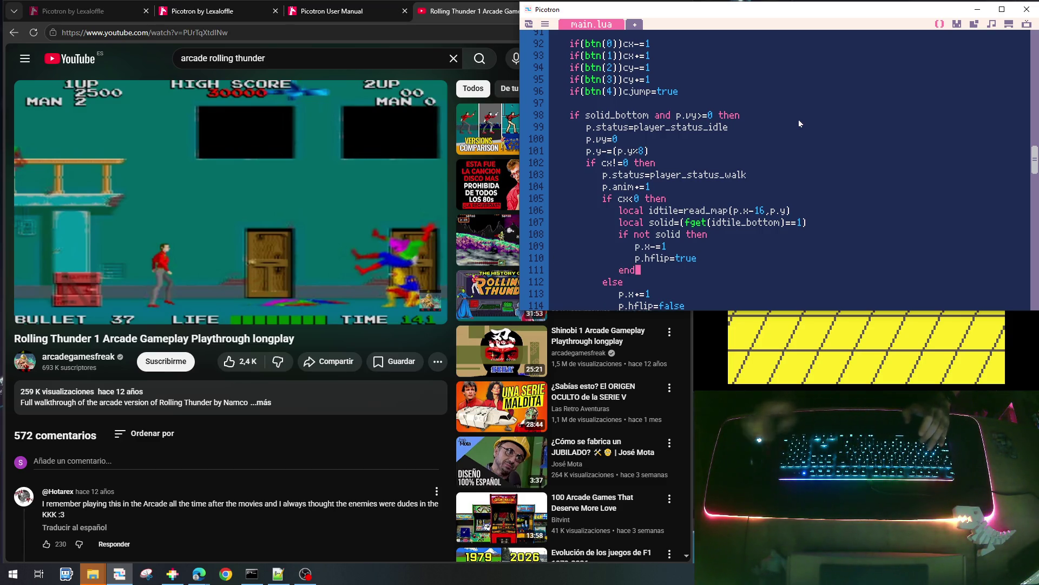
Copy the three lookup lines into the else branch and close the right-side if with end
key("Up")
key("Up")
key("Up")
key("End")
key("Home")
key("Up")
key("Up")
key("shift+Down")
key("shift+Down")
key("shift+Down")
key("shift+Down")
key("shift+Up")
key("shift+Up")
key("shift+Up")
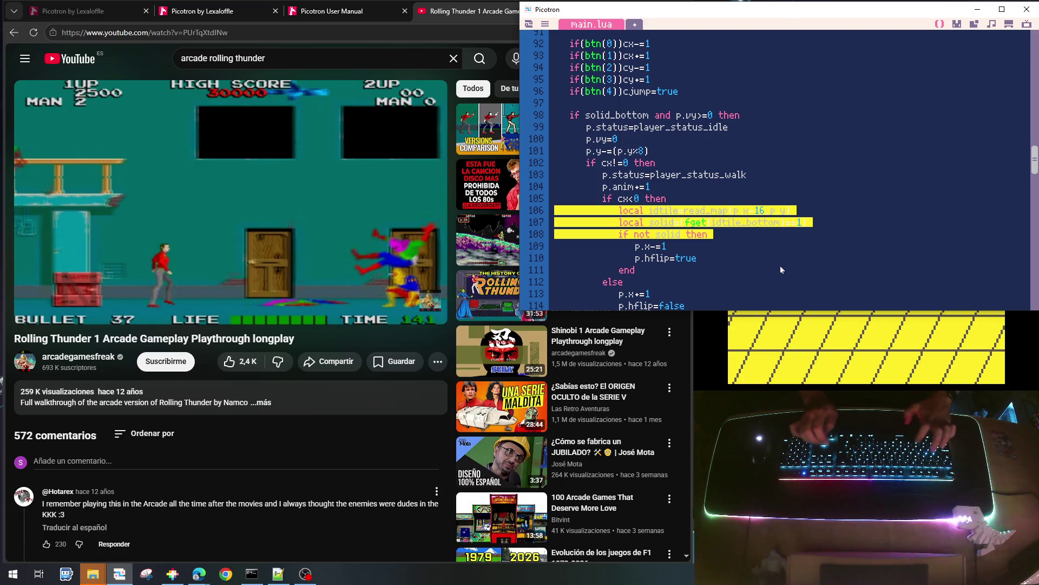
key("Down")
key("Down")
key("Down")
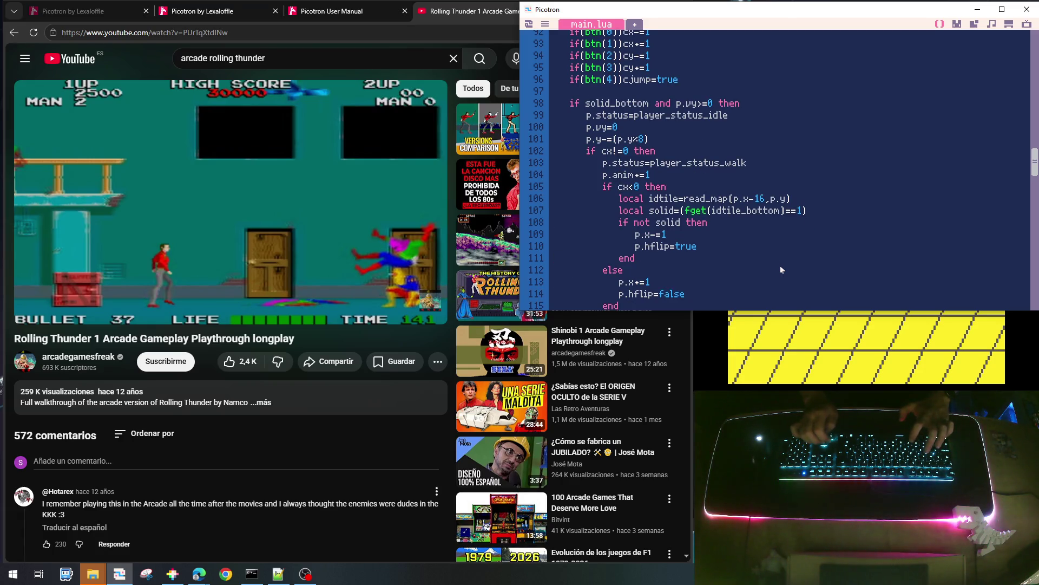
key("ctrl+v")
key("shift+Down")
key("shift+Down")
key("Tab")
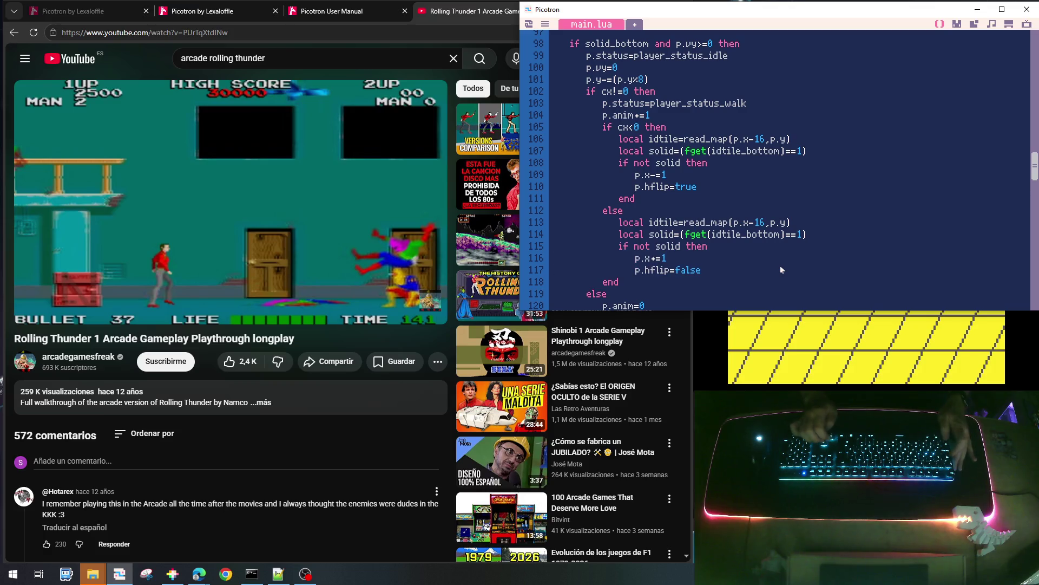
key("Return")
key("BackSpace")
type("end")
Make the right-side lookup p.x+ and change both lookup offsets from 16 to 8
key("Up")
key("Up")
key("Up")
key("Right")
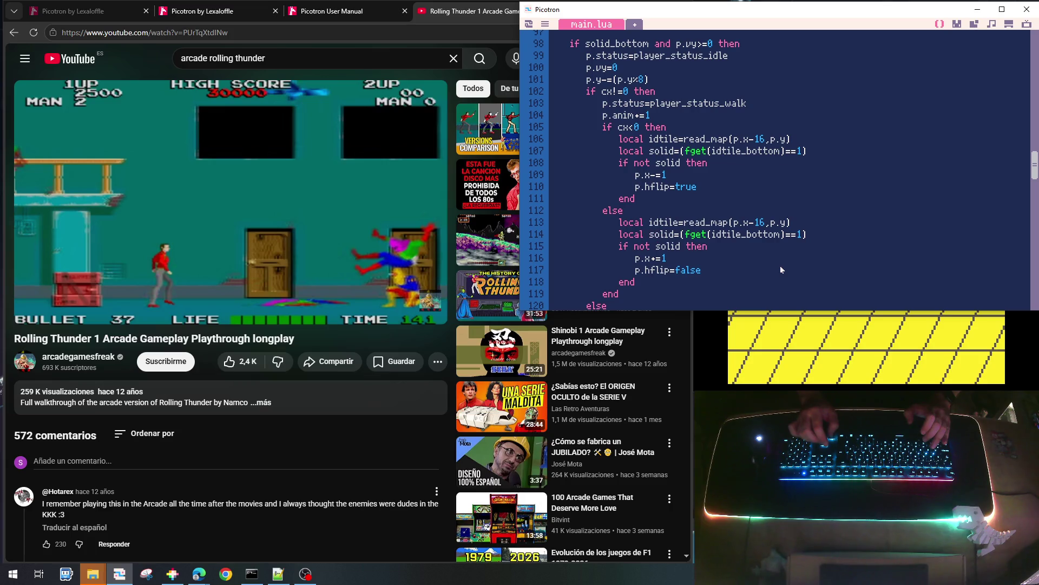
key("Right")
key("Right")
key("Right")
key("Up")
key("Left")
key("BackSpace")
type("+")
key("Up")
key("Up")
key("Up")
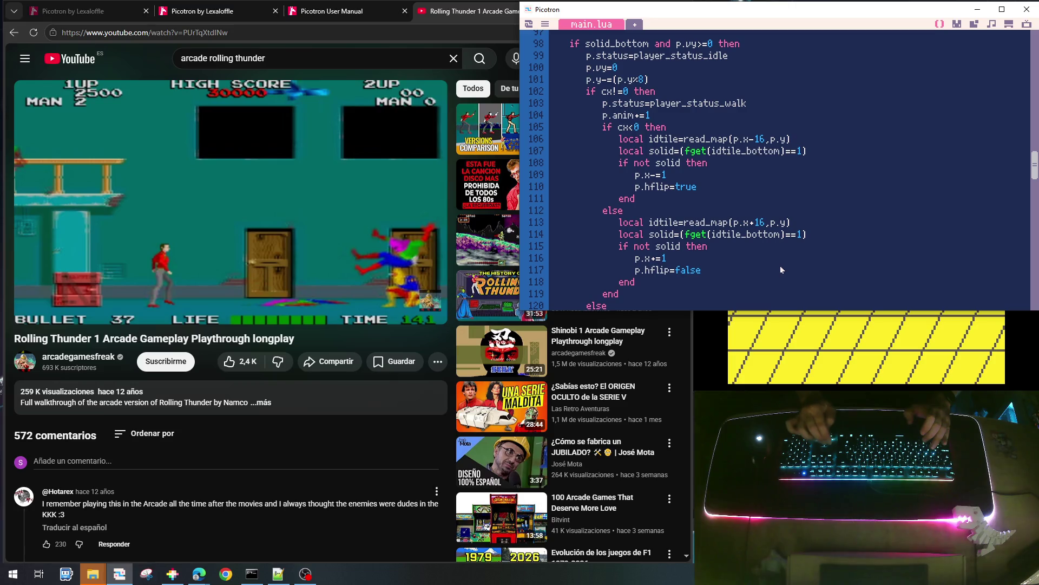
key("Right")
key("Right")
key("BackSpace")
key("BackSpace")
type("8")
key("Down")
key("Down")
key("Down")
key("Right")
key("BackSpace")
key("BackSpace")
type("8")
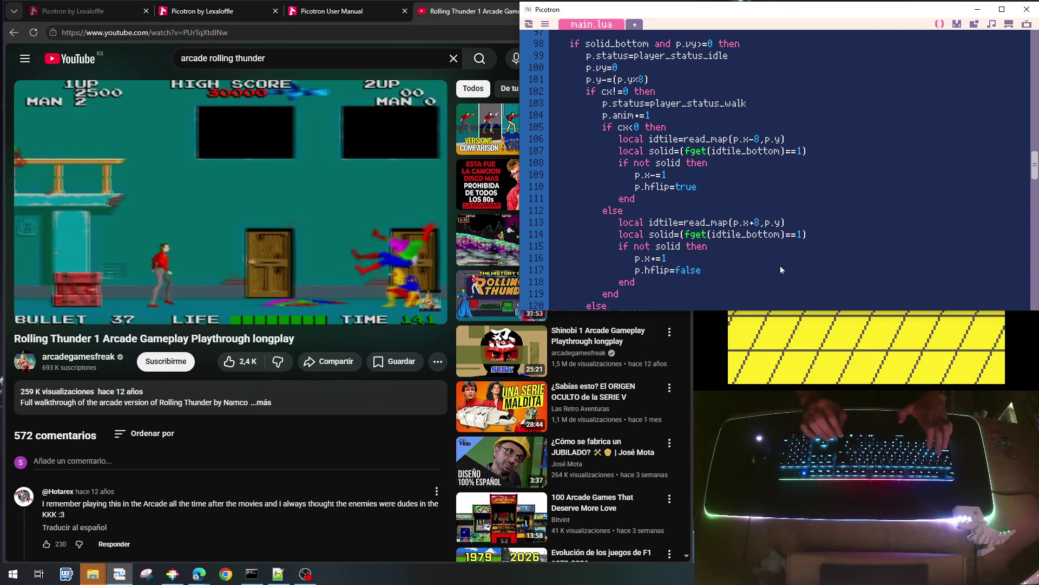
Save and run the cart, then stop it to return to the code
key("ctrl+s")
key("ctrl+r")
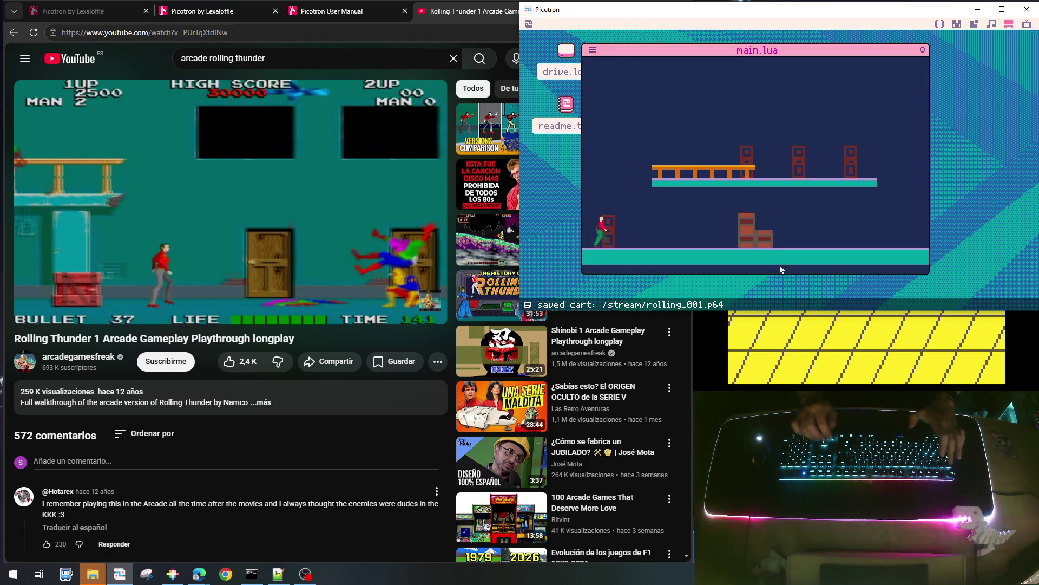
key("Escape")
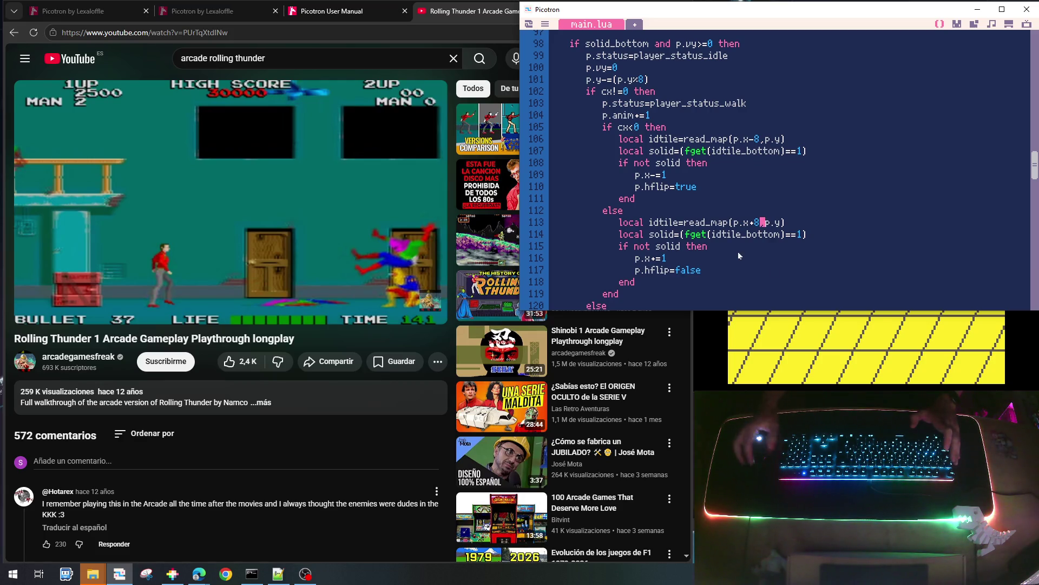
Fix both solidity checks to use fget(idtile), then save and rerun the cart
left_click(783, 151)
key("BackSpace")
key("BackSpace")
key("BackSpace")
key("BackSpace")
type(")")
key("Down")
key("Down")
key("Down")
key("Up")
key("Delete")
key("Delete")
key("Delete")
key("Delete")
key("BackSpace")
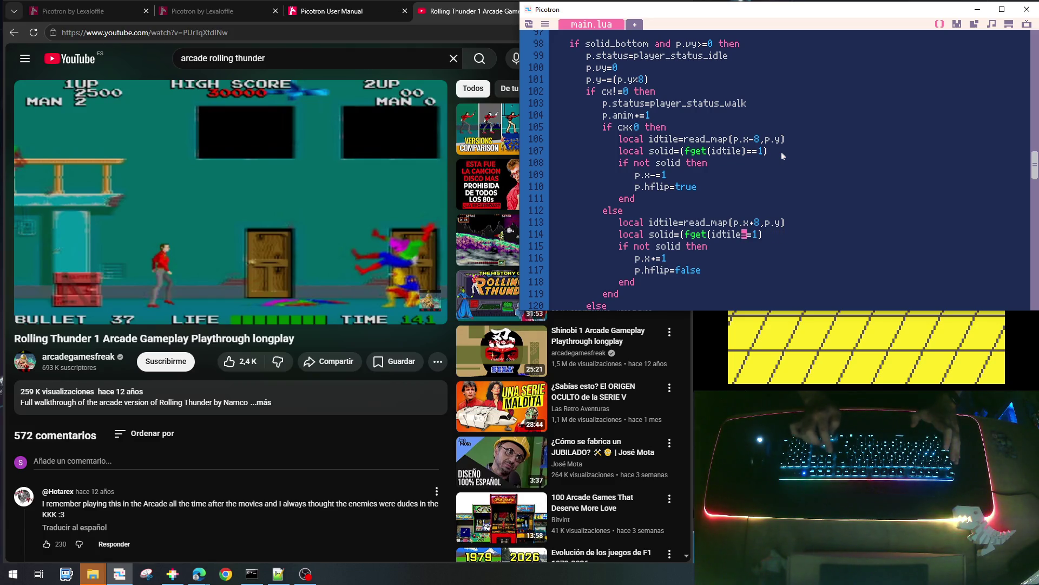
type(")")
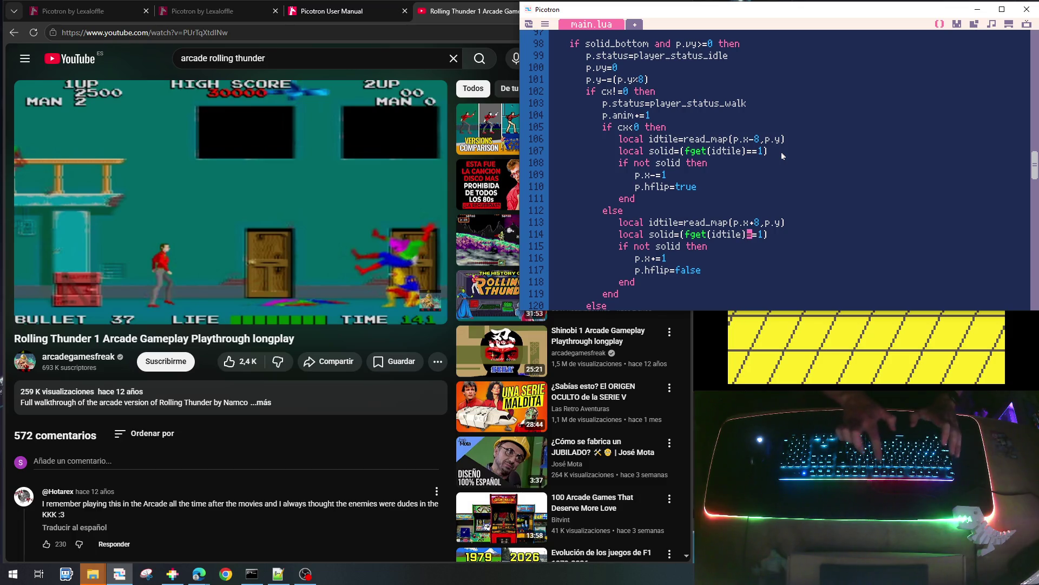
key("ctrl+s")
key("ctrl+r")
key("Right")
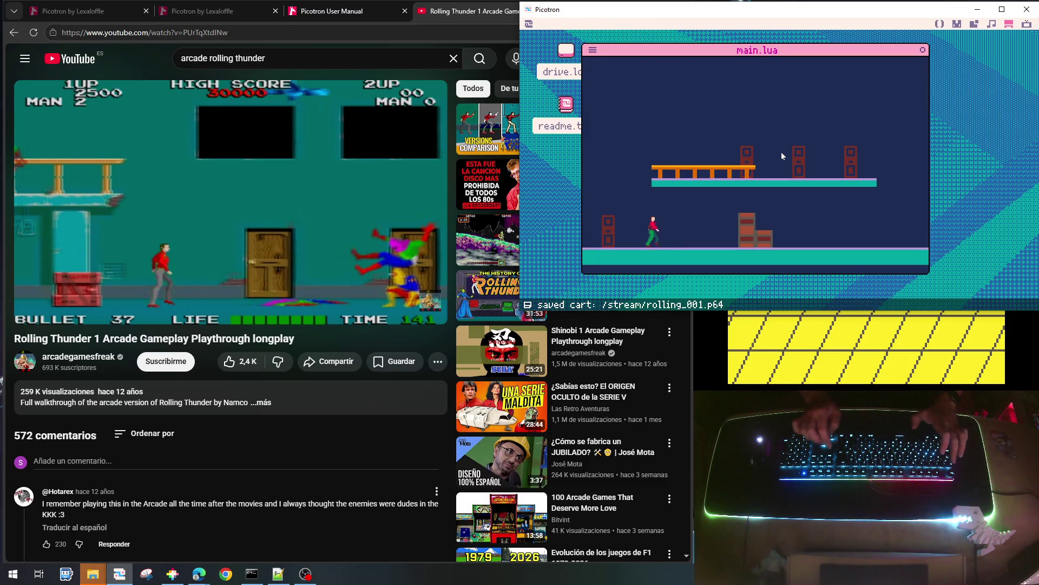
Walk into the crates, jump onto the upper platform, then stop and scroll up to draw_map
key("Right")
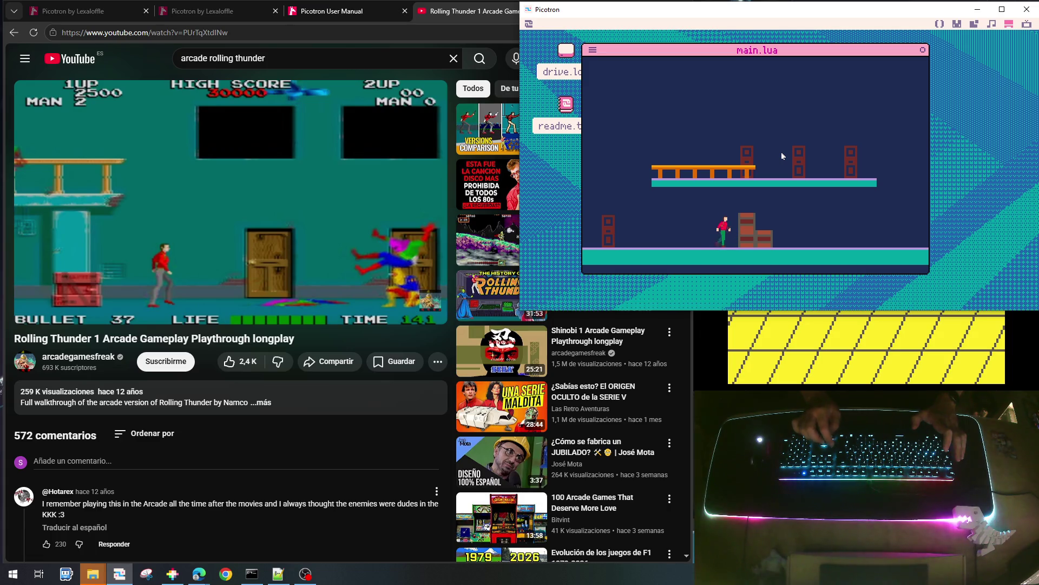
key("Right")
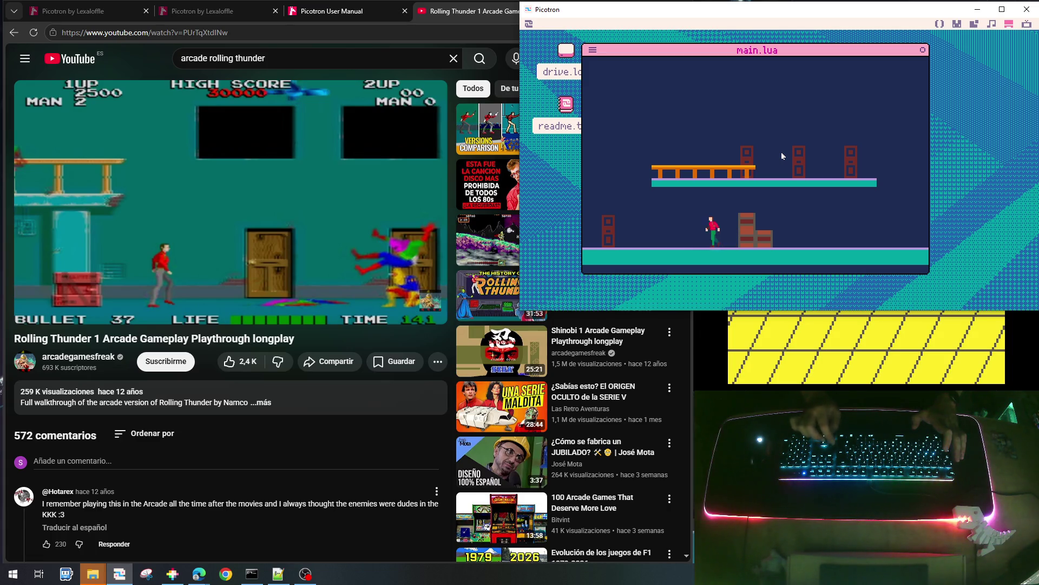
key("Up")
key("Right")
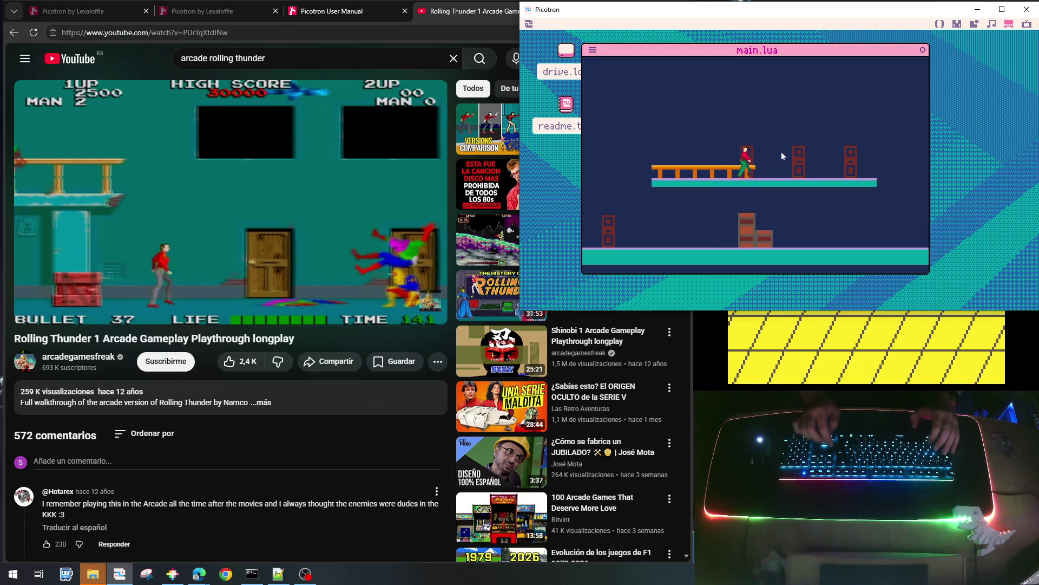
key("Up")
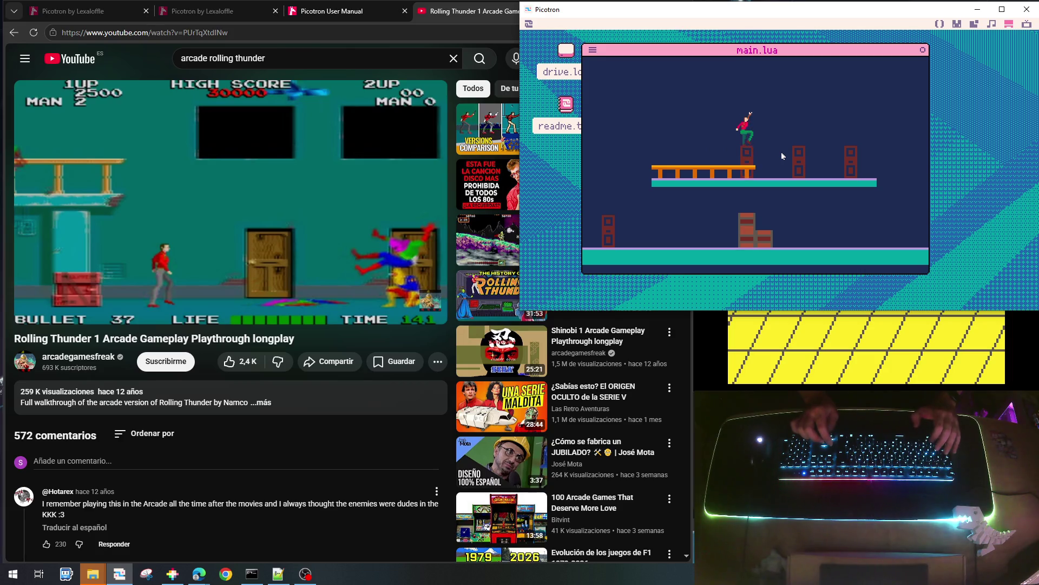
key("Left")
key("Left")
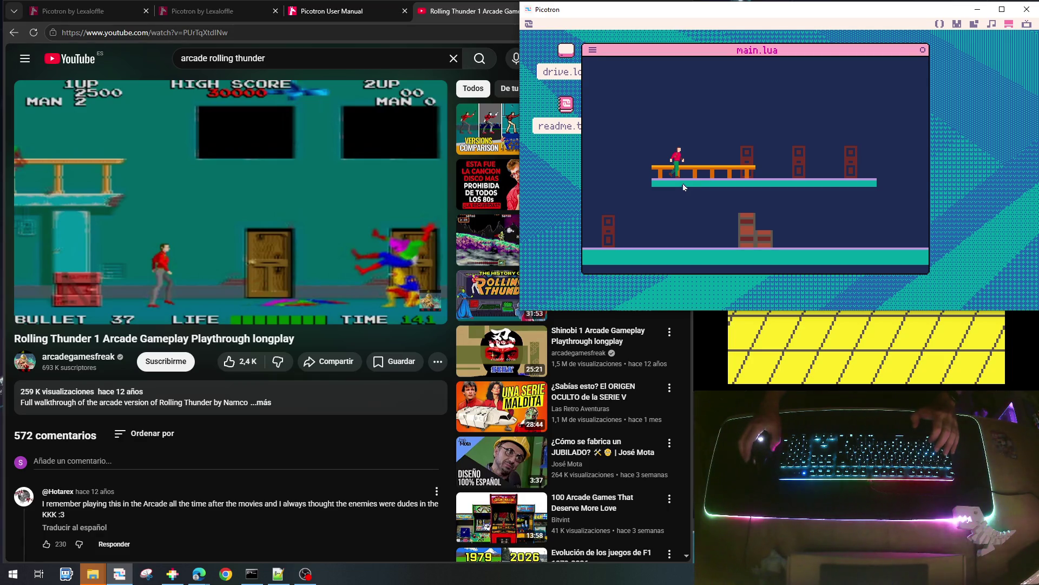
key("Escape")
scroll(684, 170, "up", 10)
scroll(689, 180, "up", 7)
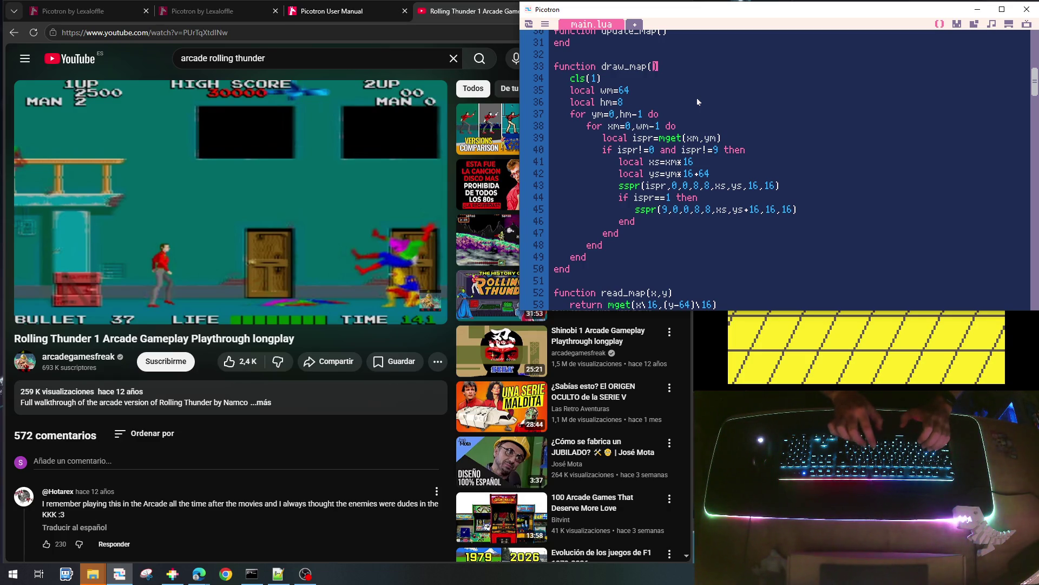
Wrap draw_map's tile-drawing lines in 'if bg then … end' and begin an 'aispr!=' condition
type("b")
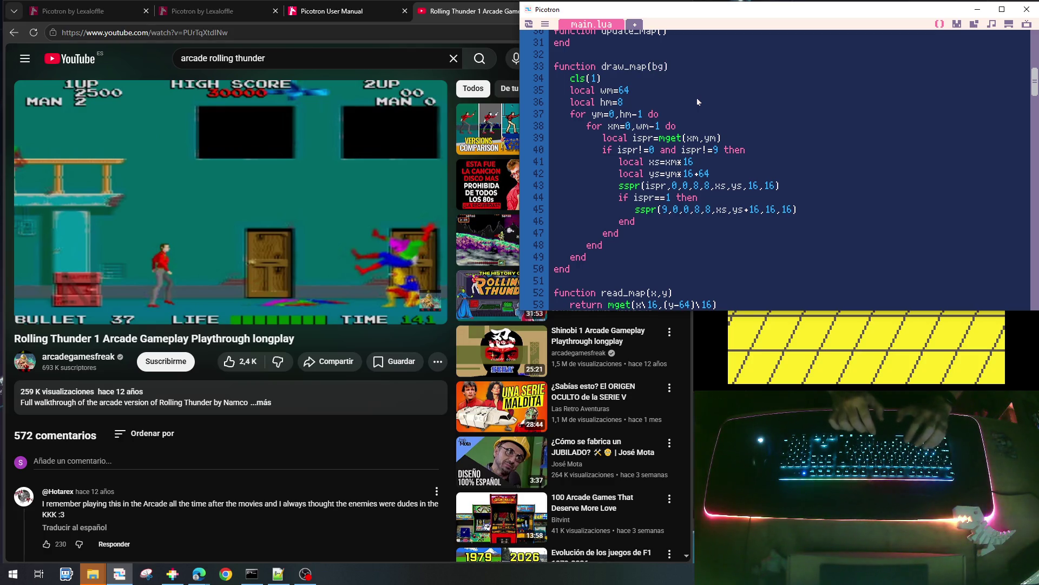
type("g")
key("Down")
key("Down")
key("Down")
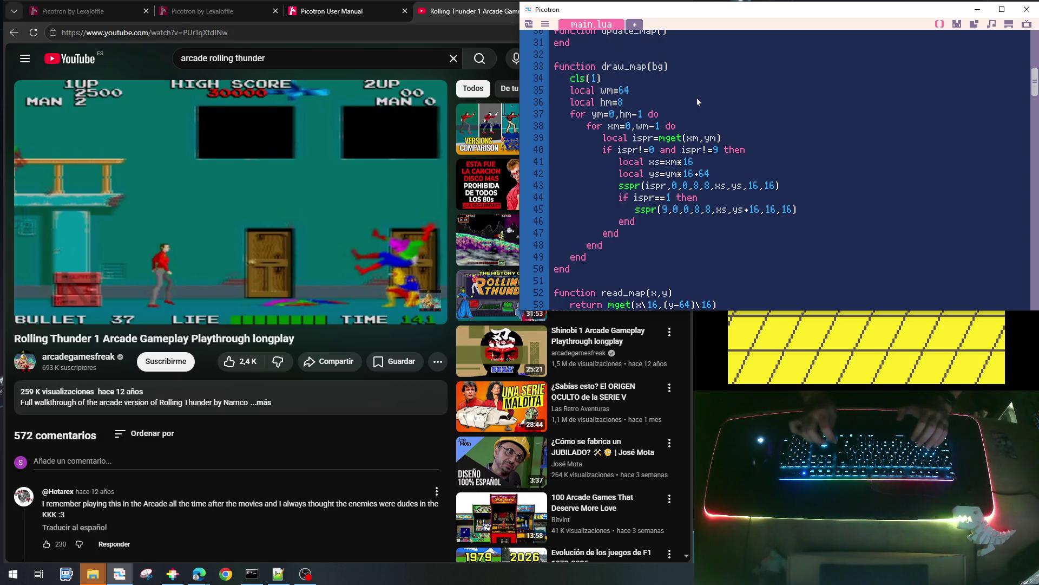
key("Up")
key("Down")
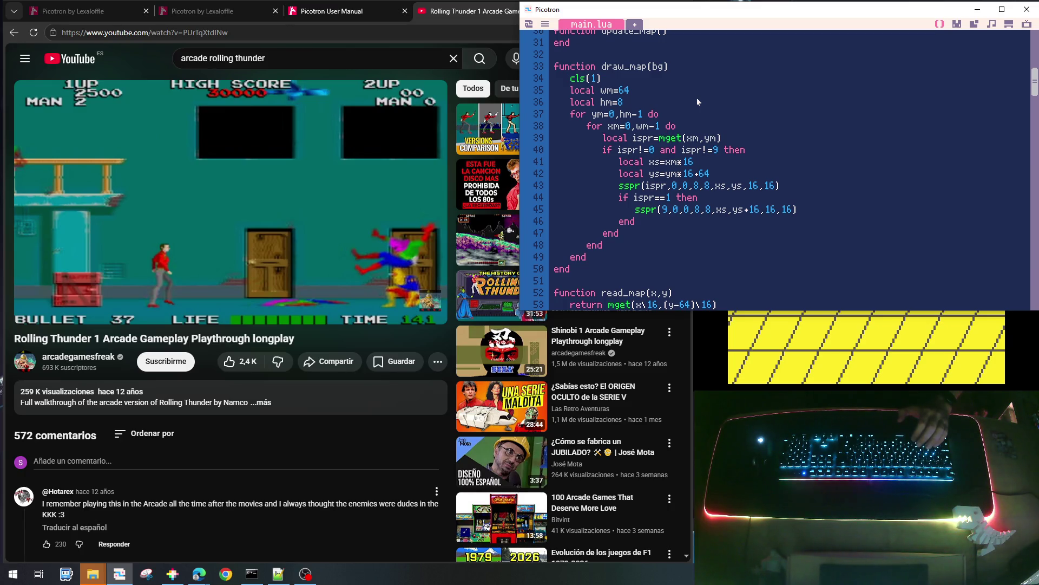
key("Return")
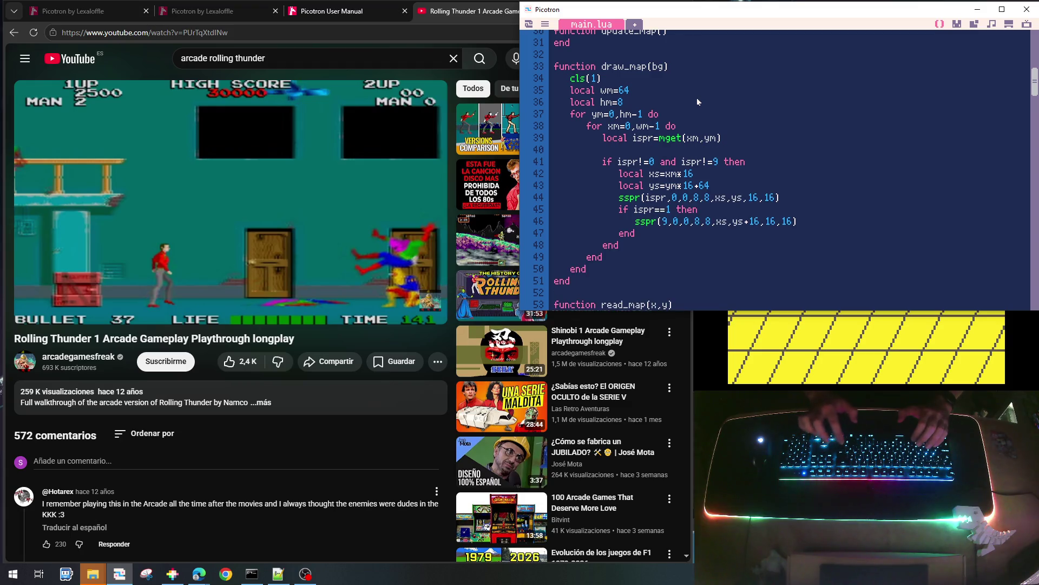
type("if bg")
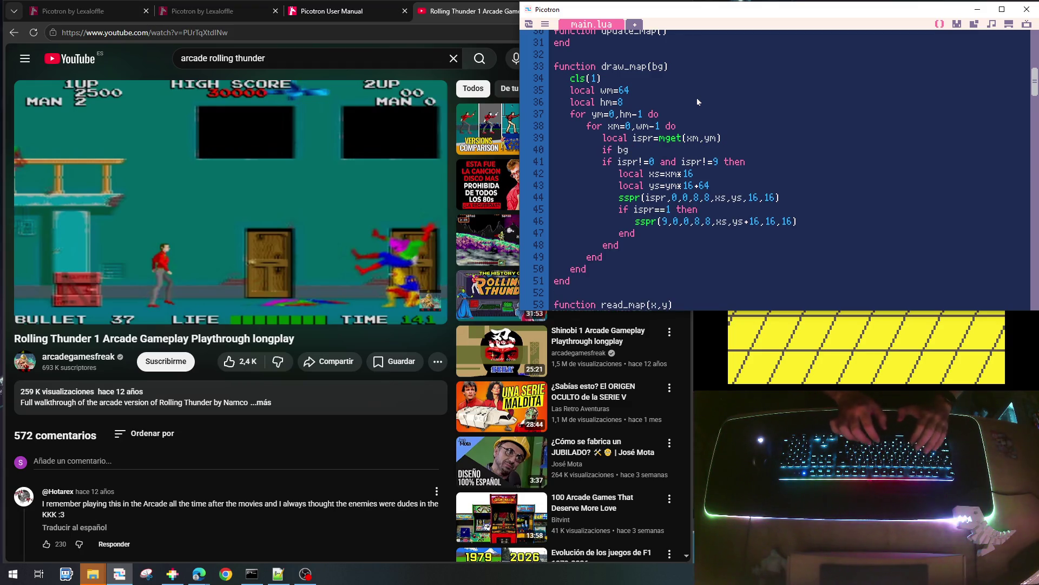
type(" then")
key("Down")
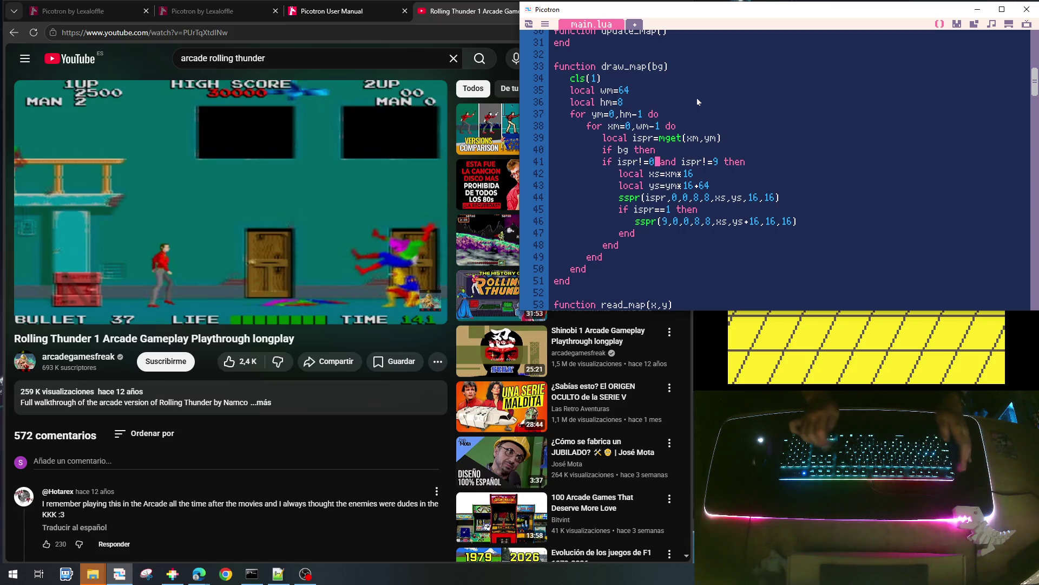
key("shift+Down")
key("shift+Down")
key("shift+Down")
key("shift+Down")
key("shift+Down")
key("shift+Down")
key("Tab")
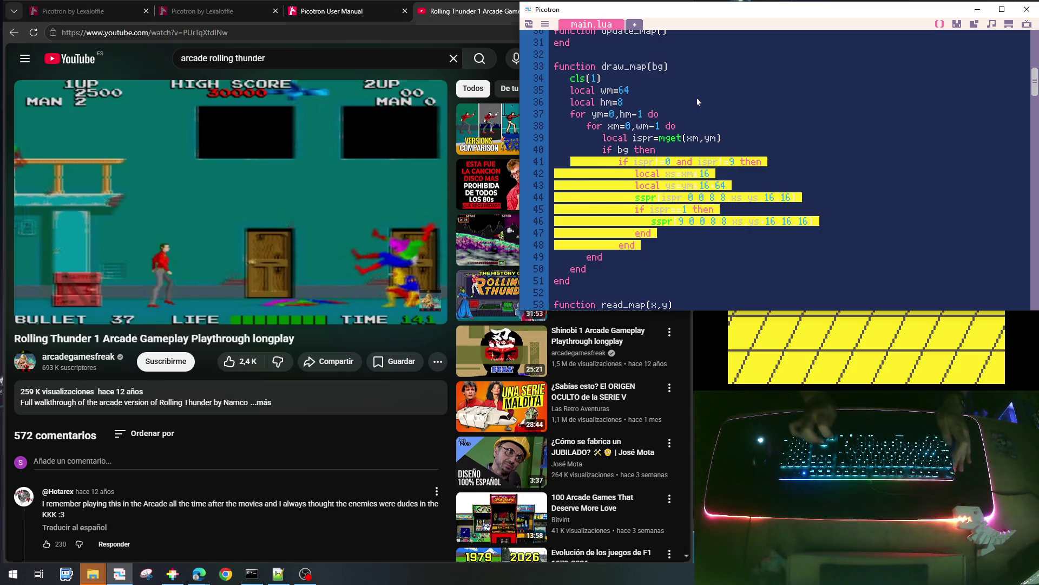
key("Left")
key("Return")
type("end")
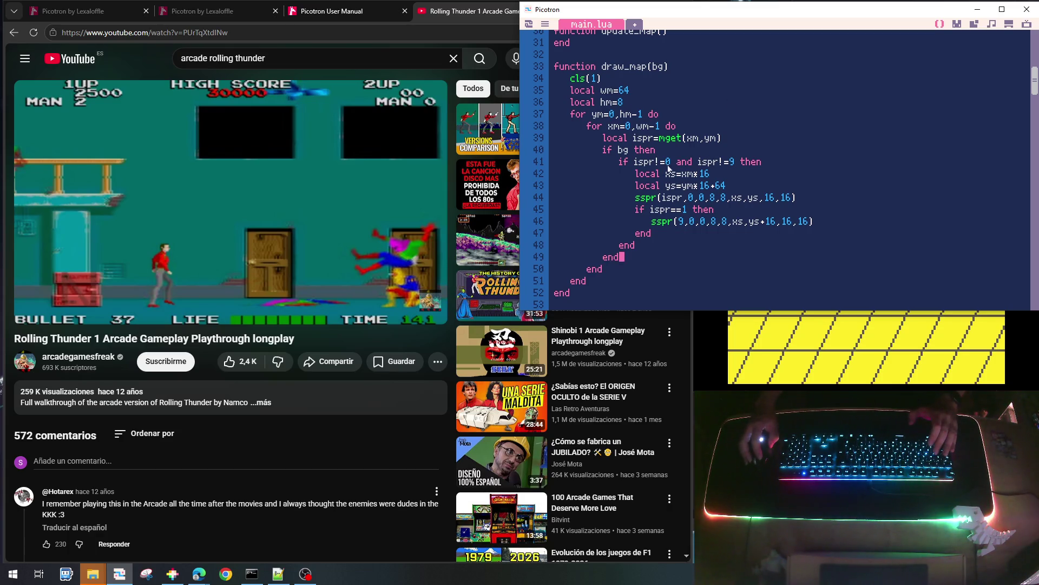
type(" a ")
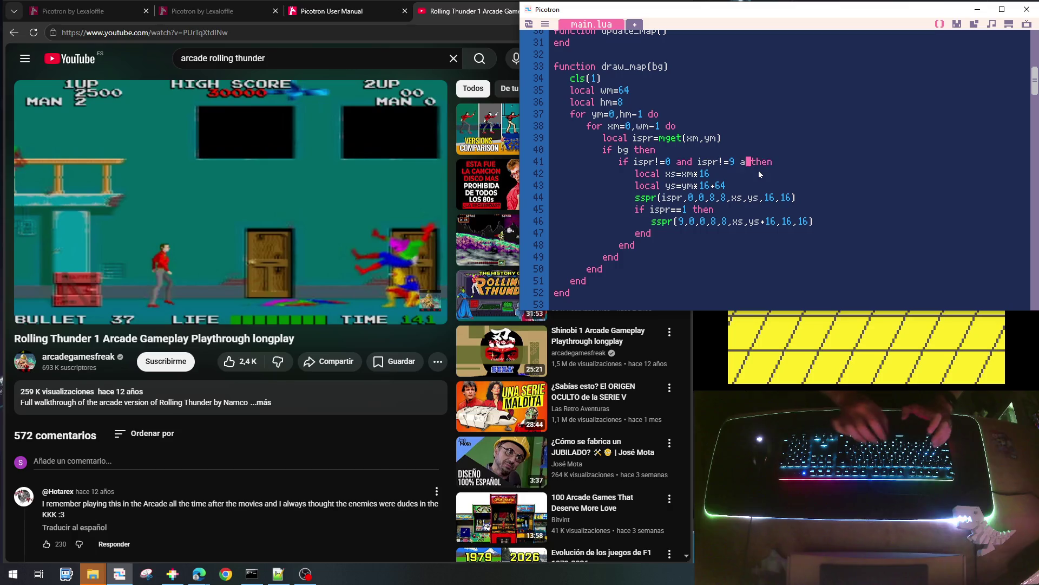
type("ispr!=")
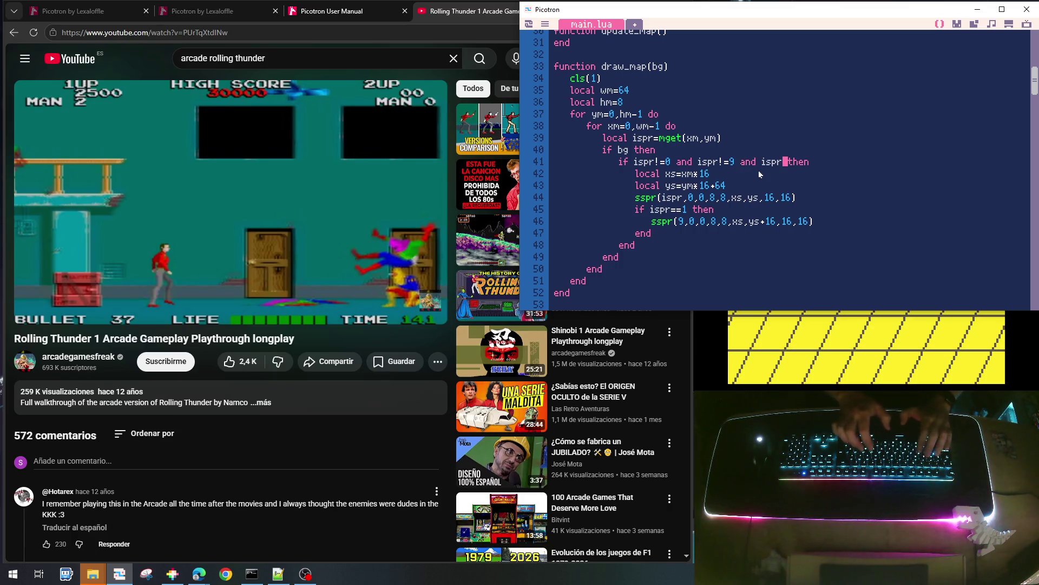
Look up the orange T sprite's number (2) in the sprite sheet and add ispr!=2 to the bg test
left_click(958, 25)
left_click(934, 166)
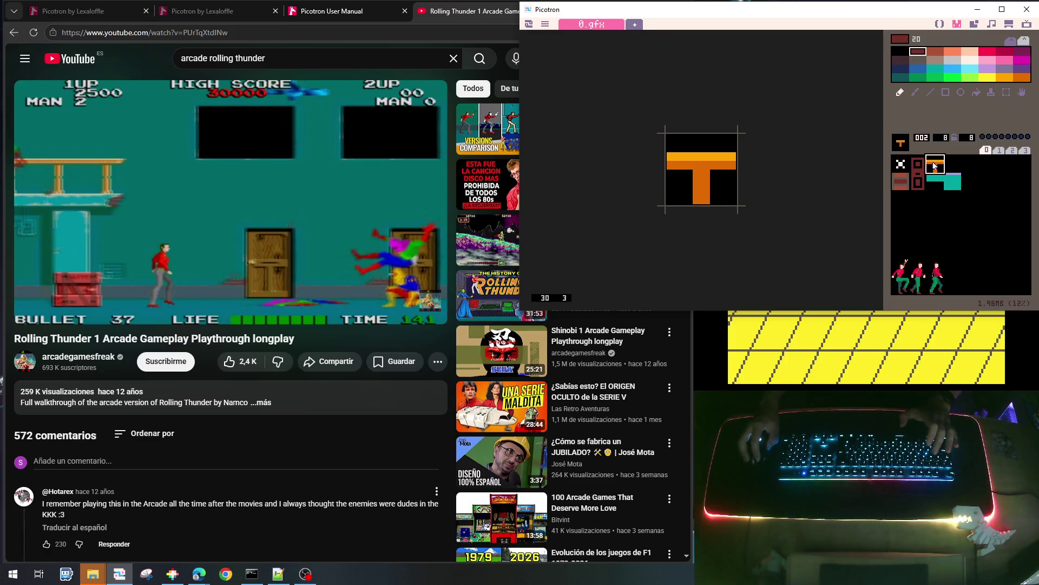
left_click(940, 25)
type("2 then")
Add an else after the inner block and move the local xs/ys lines above the if
left_click(641, 246)
key("Return")
key("BackSpace")
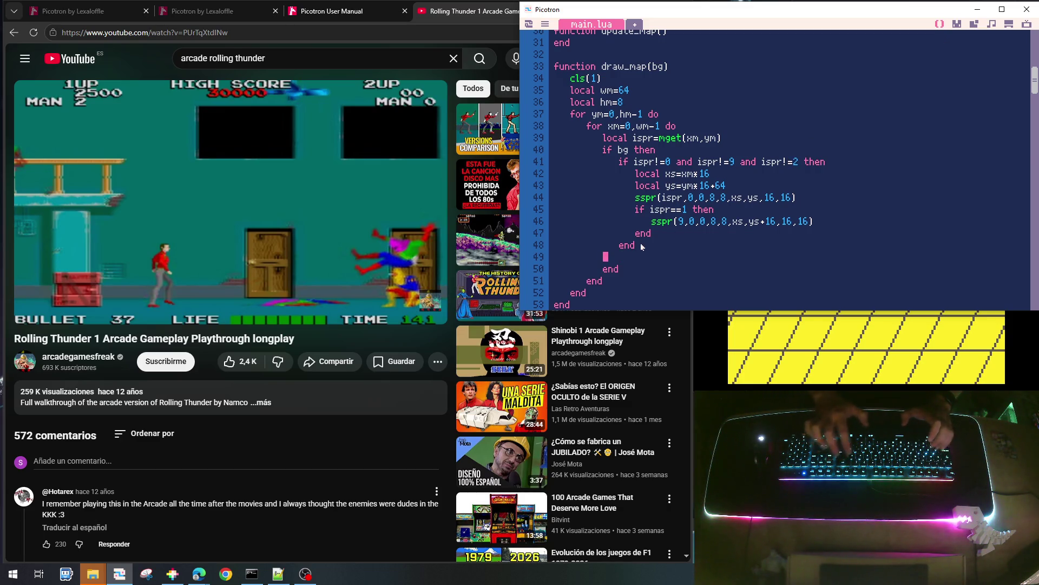
type("else")
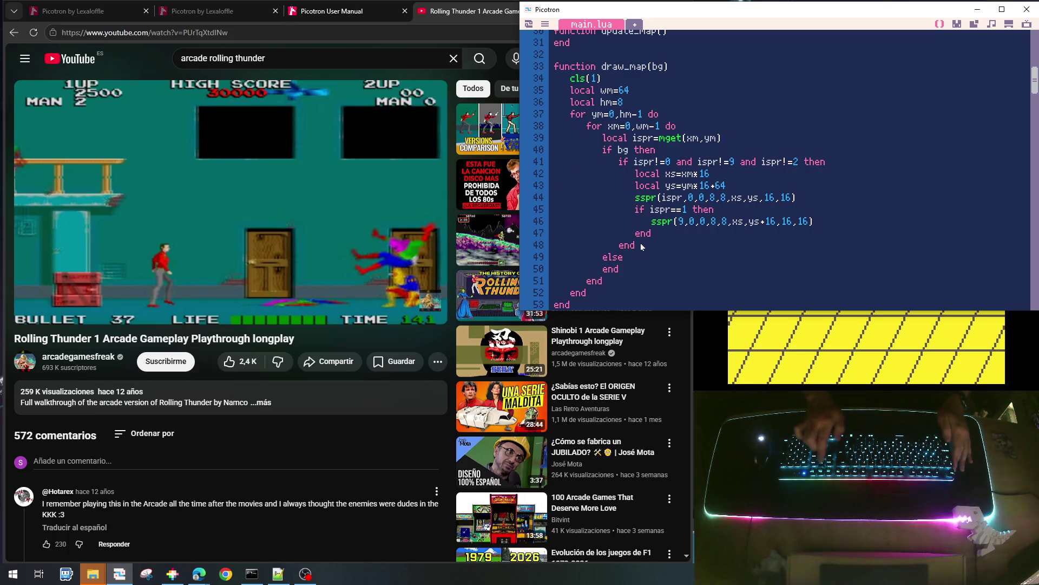
key("shift+Down")
key("shift+Down")
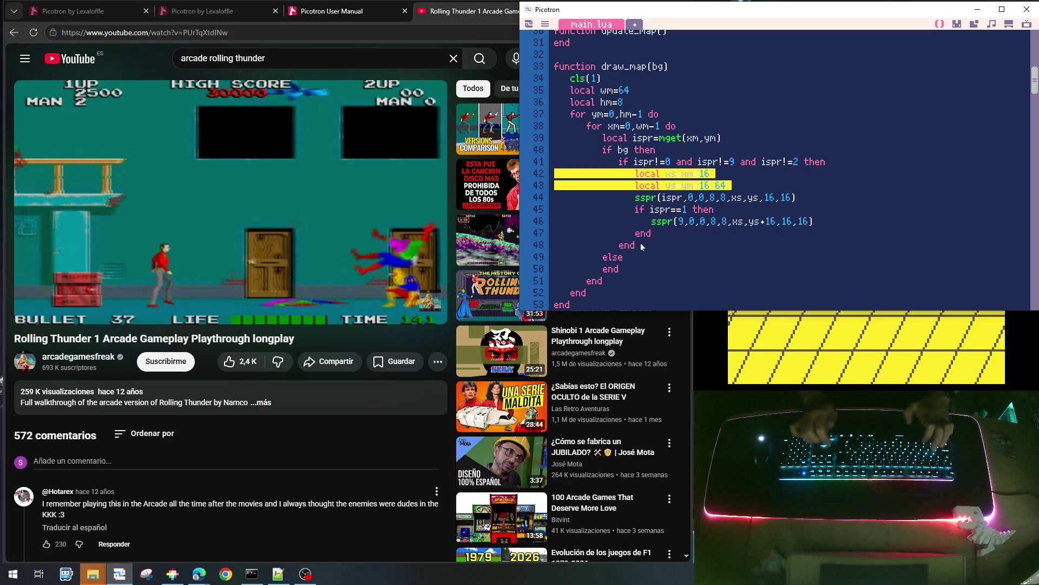
key("ctrl+x")
key("Up")
key("ctrl+v")
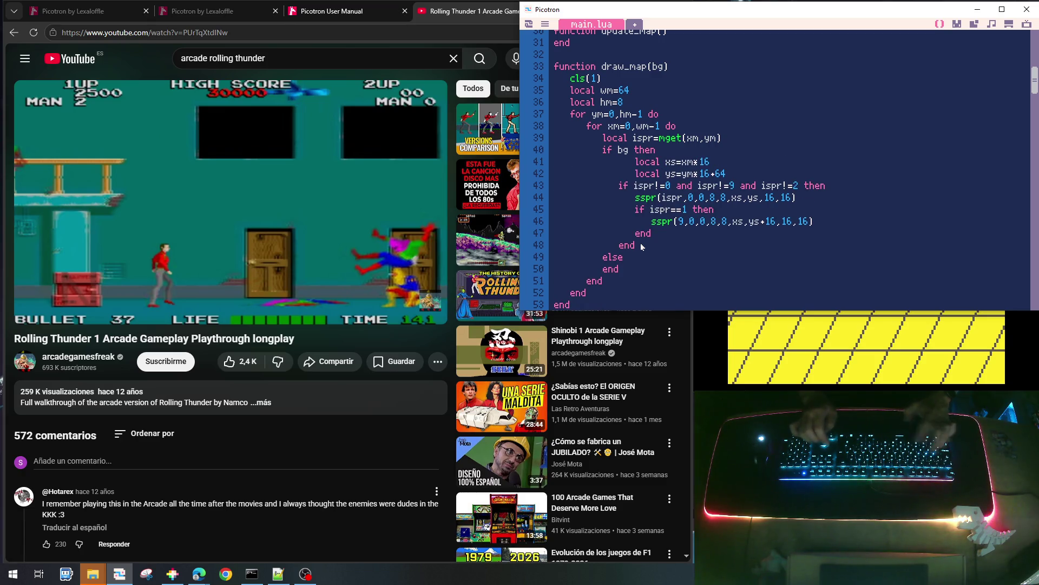
key("shift+Up")
key("shift+Up")
key("shift+Tab")
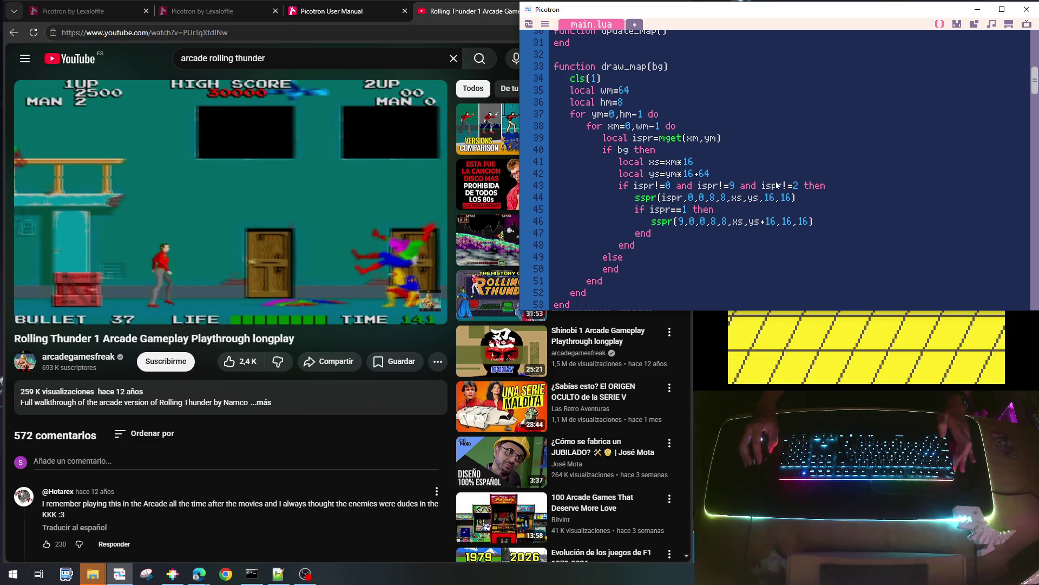
Under else, add an 'if ispr==2 then' line built from the copied condition
left_click_drag(763, 187, 829, 185)
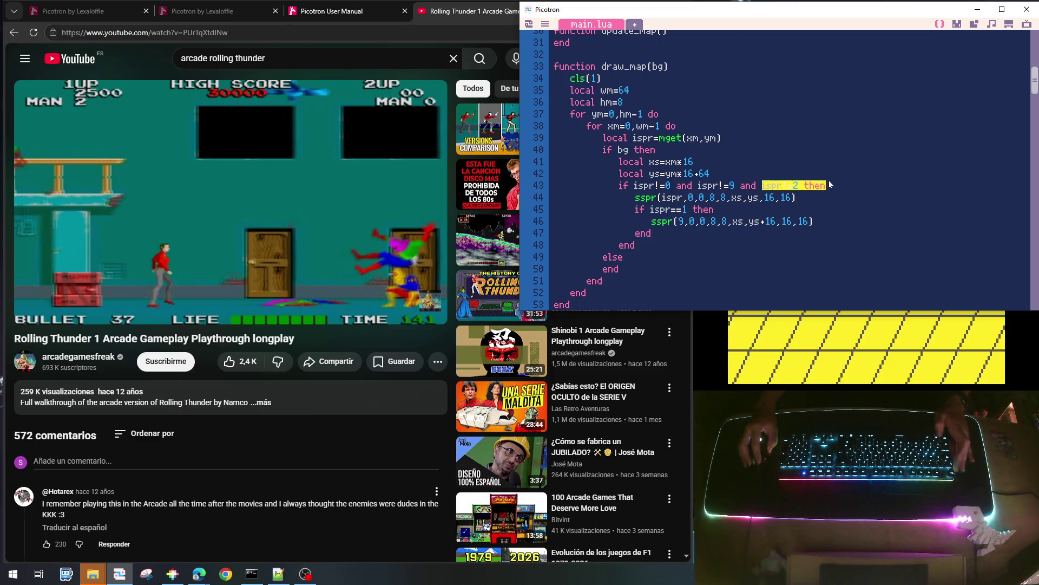
left_click(651, 251)
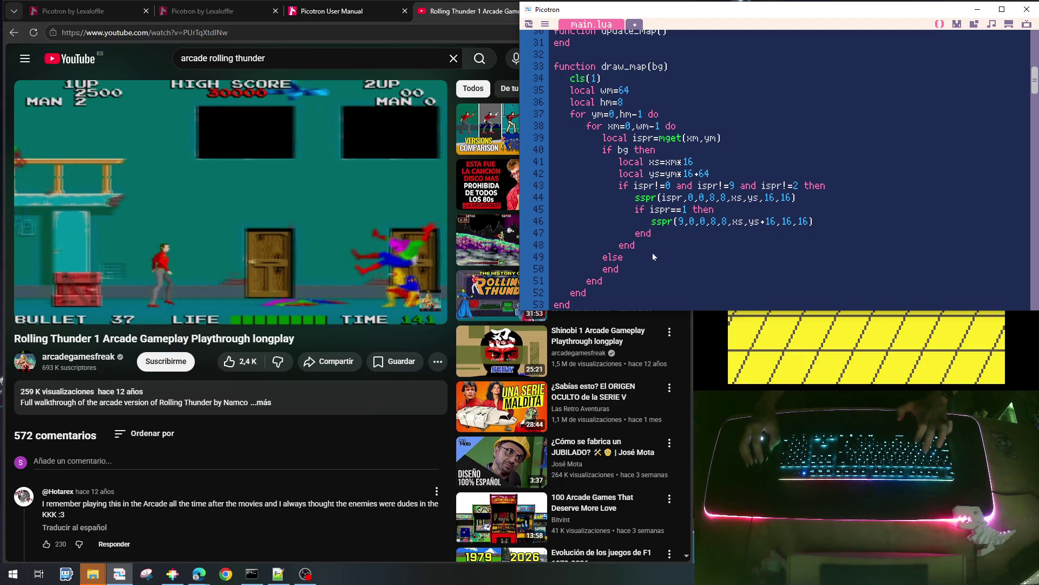
key("Return")
key("Tab")
key("ctrl+v")
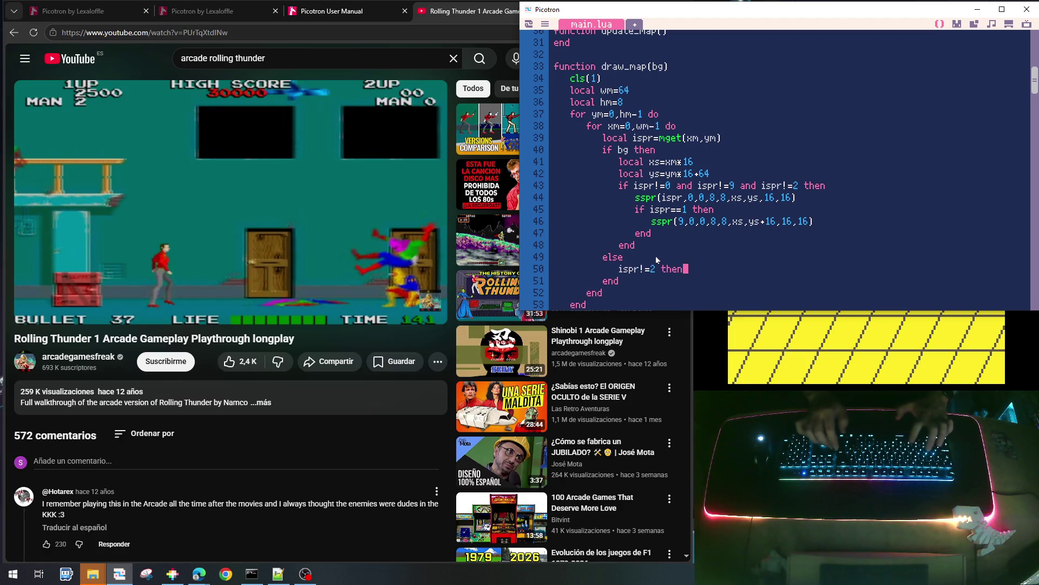
key("Home")
type("if")
key("Right")
key("Right")
key("Right")
key("Delete")
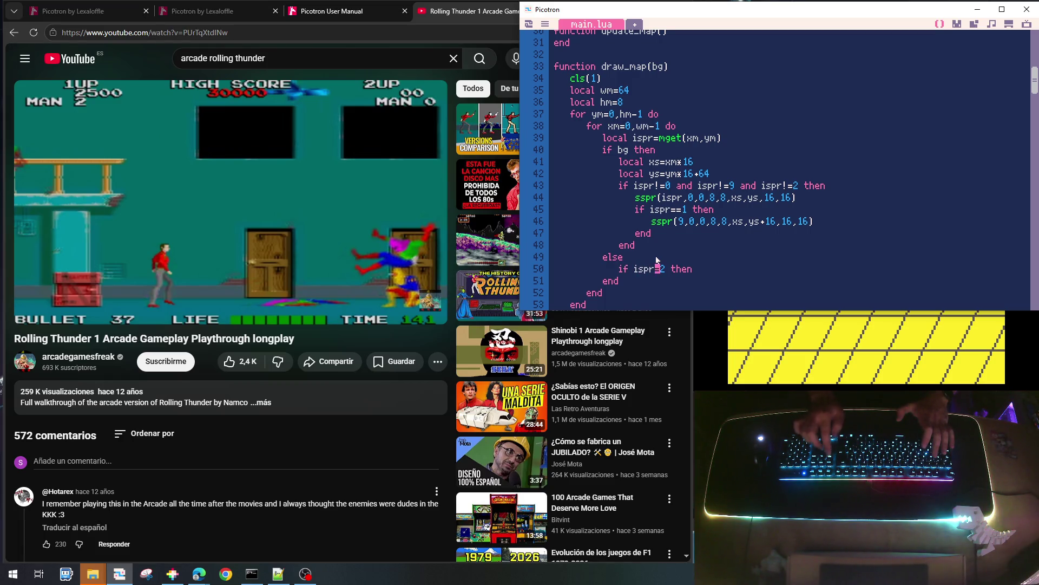
type("=")
key("End")
key("Return")
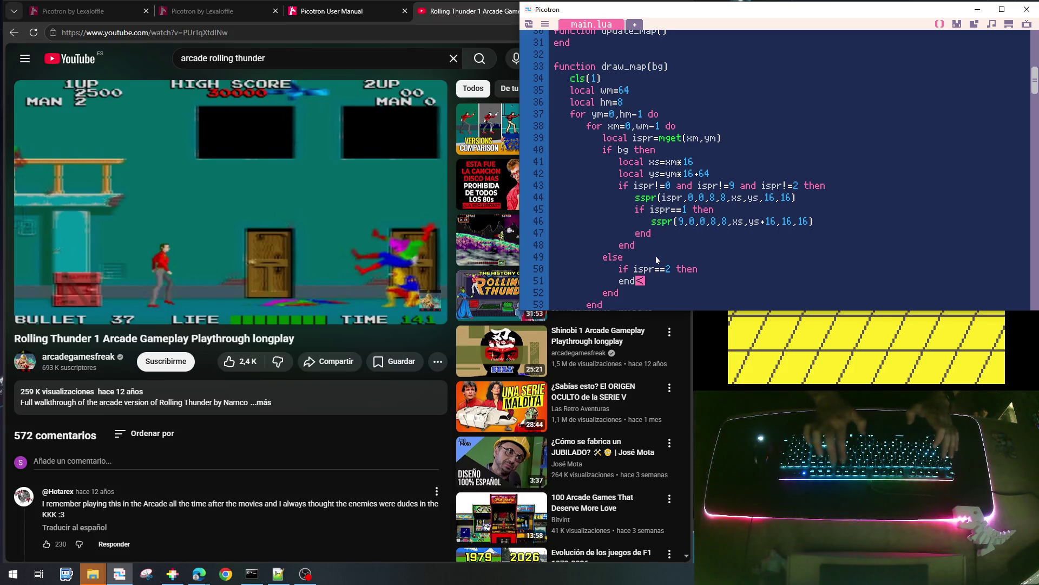
Copy the sspr sprite-drawing call into the body of the ispr==2 branch
key("Up")
key("Up")
key("Up")
key("Home")
key("shift+End")
key("Up")
key("Up")
key("Up")
key("Down")
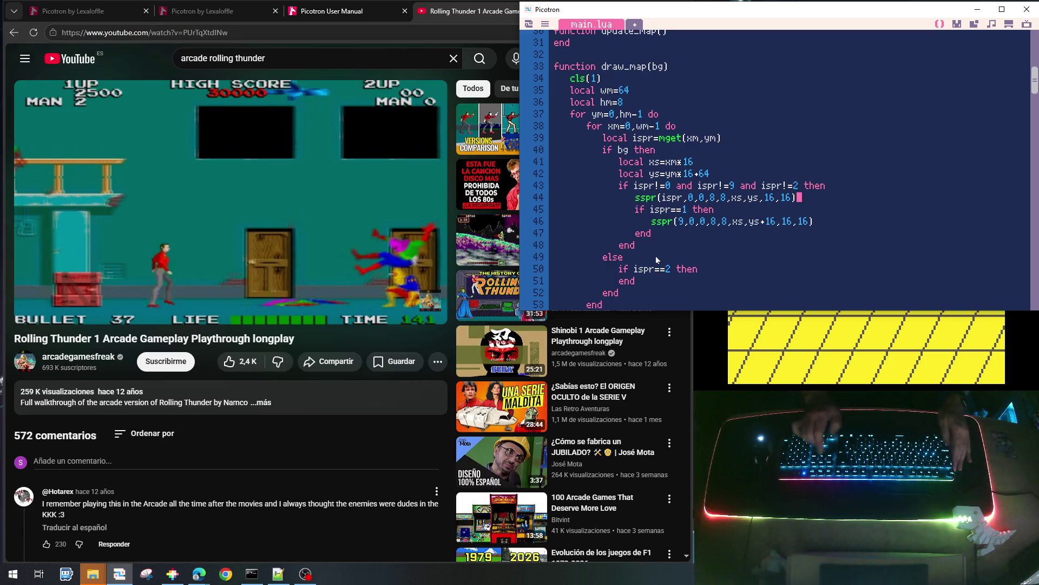
key("shift+Home")
key("shift+Right")
key("shift+Right")
key("shift+Right")
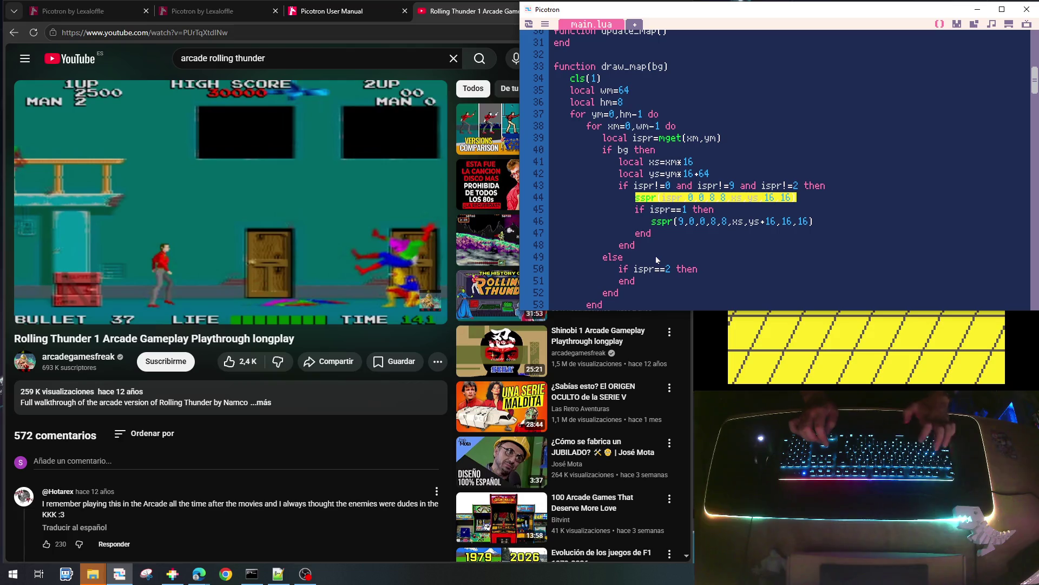
key("Down")
key("Down")
key("Down")
key("End")
key("End")
key("Return")
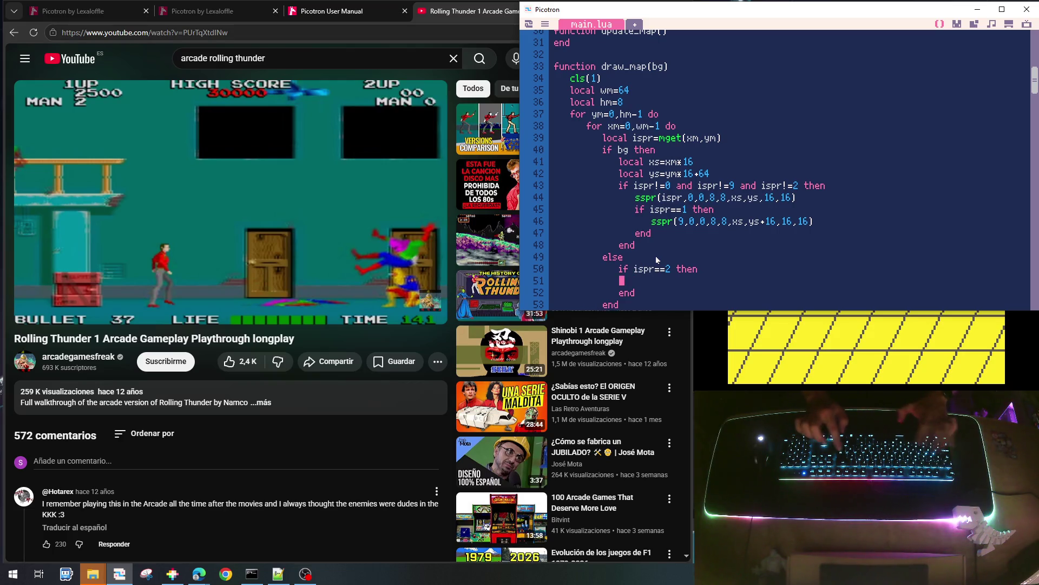
key("ctrl+v")
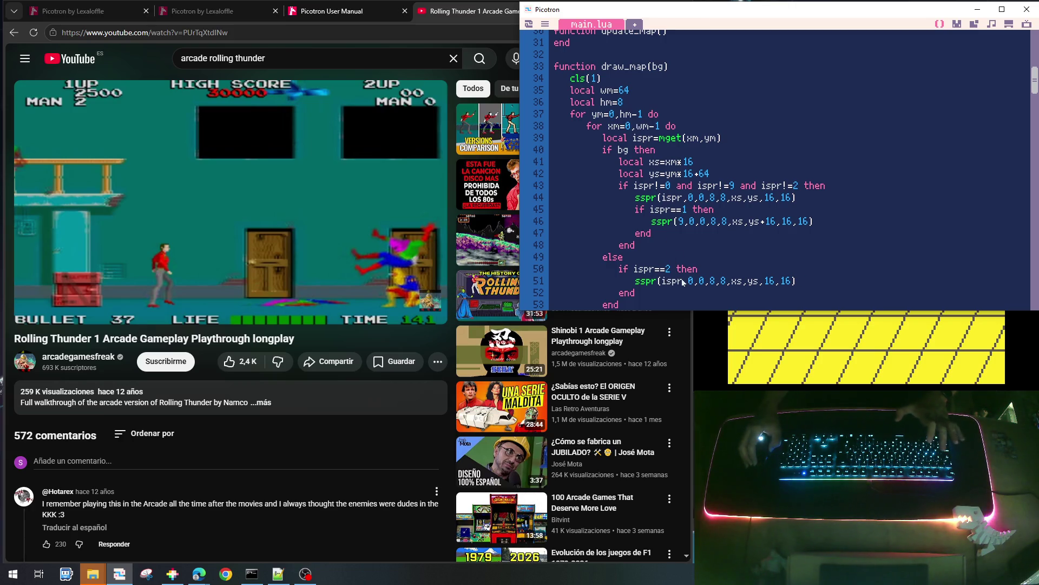
Scroll down past update_player and draw_player to the draw_game function
scroll(678, 166, "down", 15)
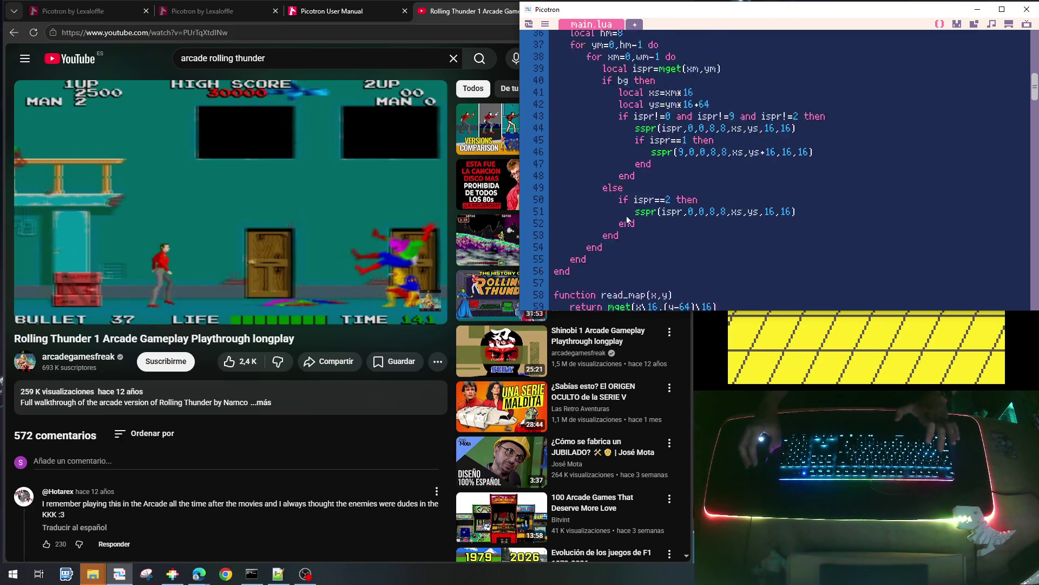
scroll(627, 234, "down", 20)
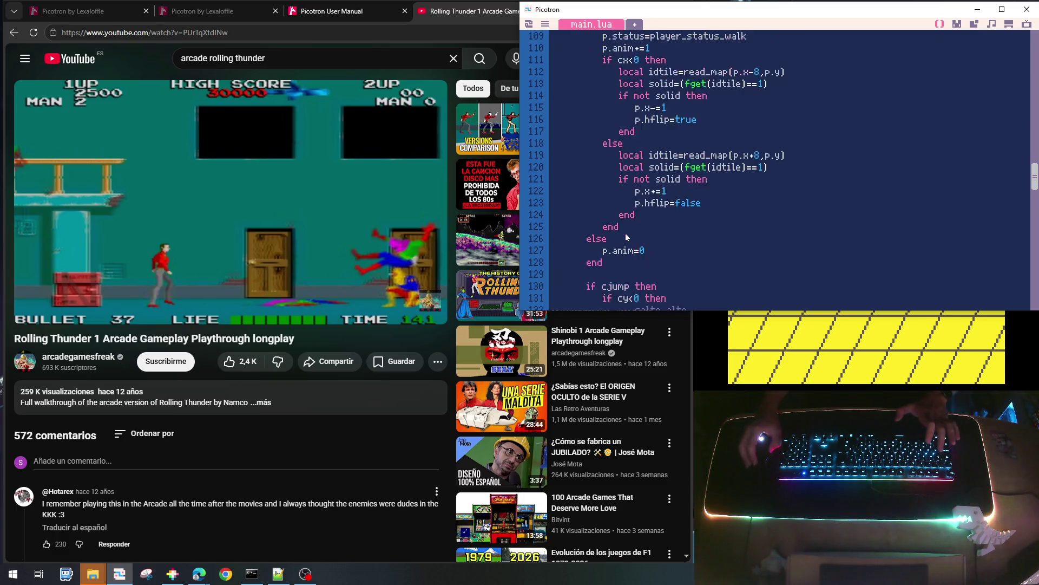
scroll(627, 240, "down", 3)
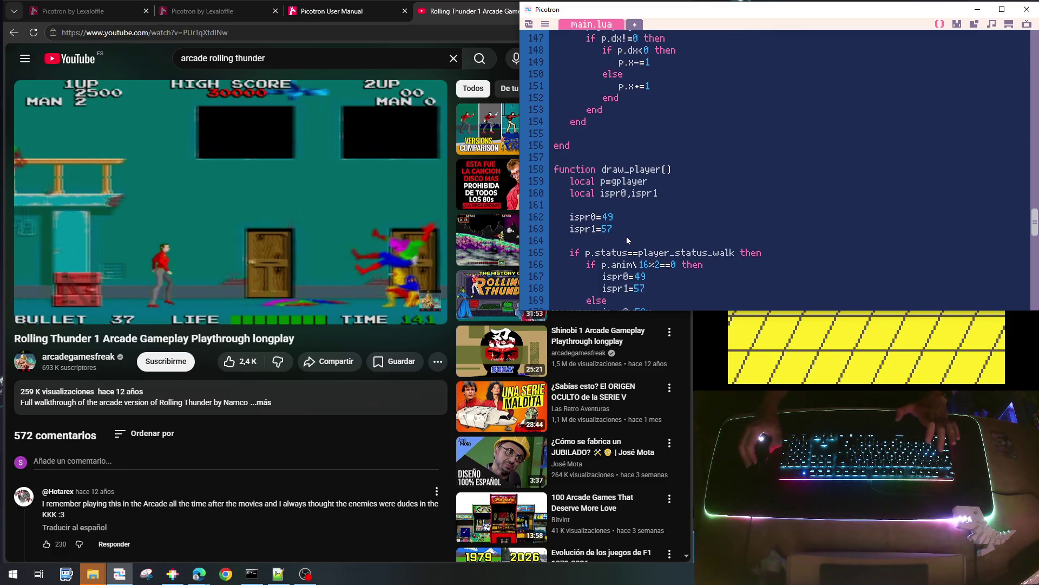
scroll(628, 240, "down", 4)
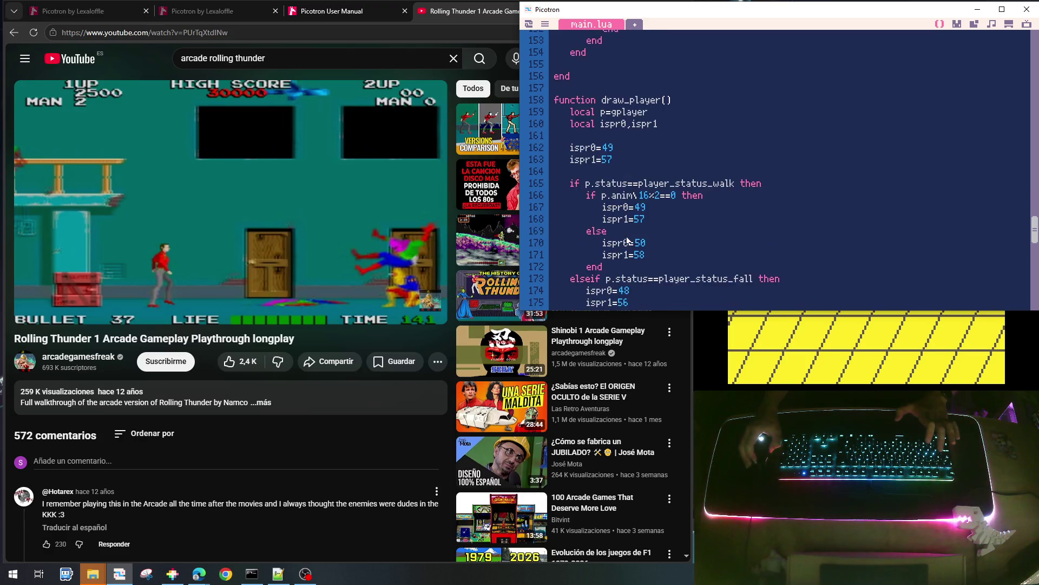
scroll(627, 239, "down", 8)
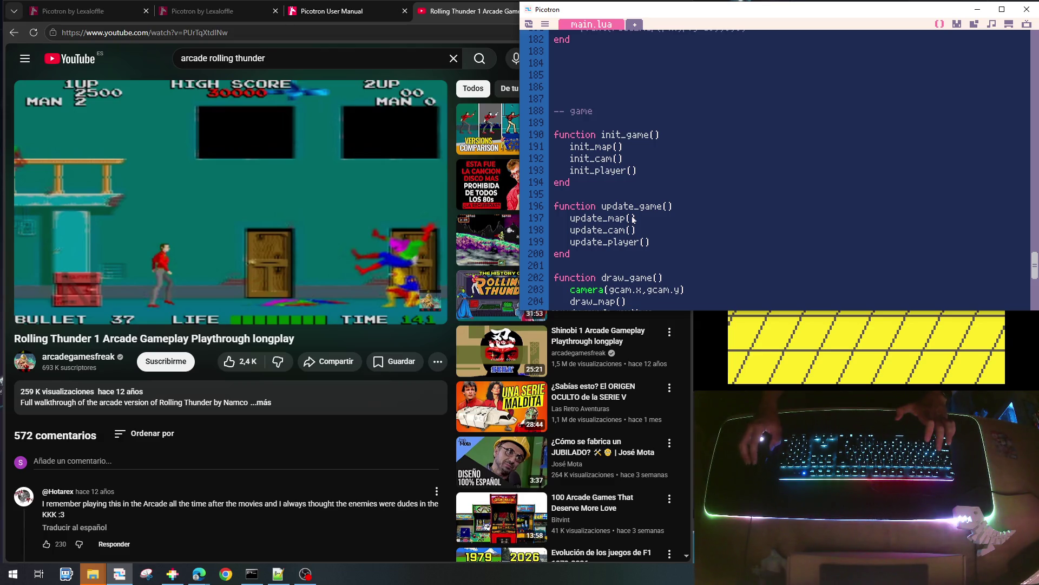
scroll(633, 219, "down", 2)
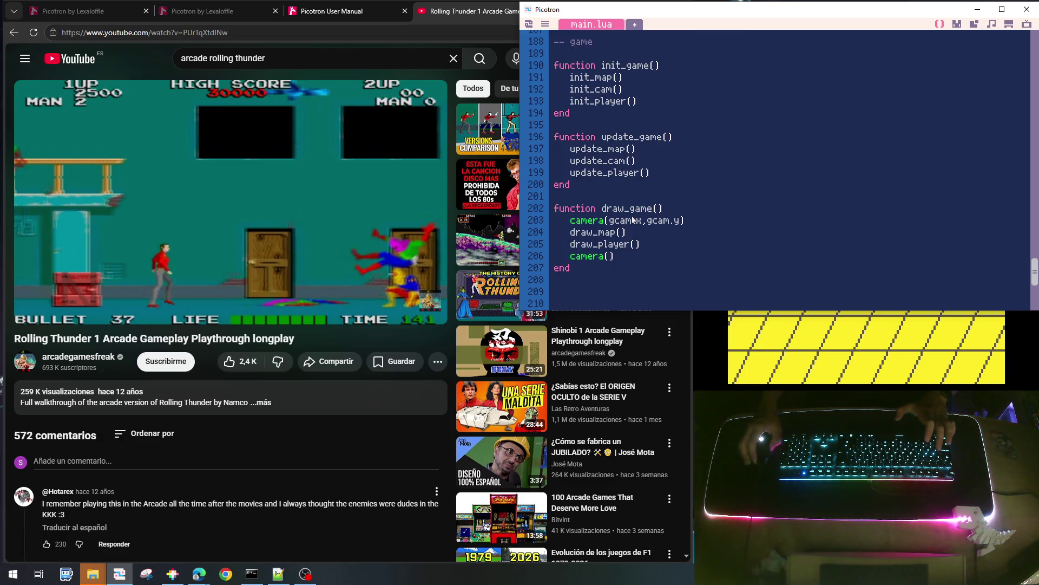
scroll(633, 219, "up", 2)
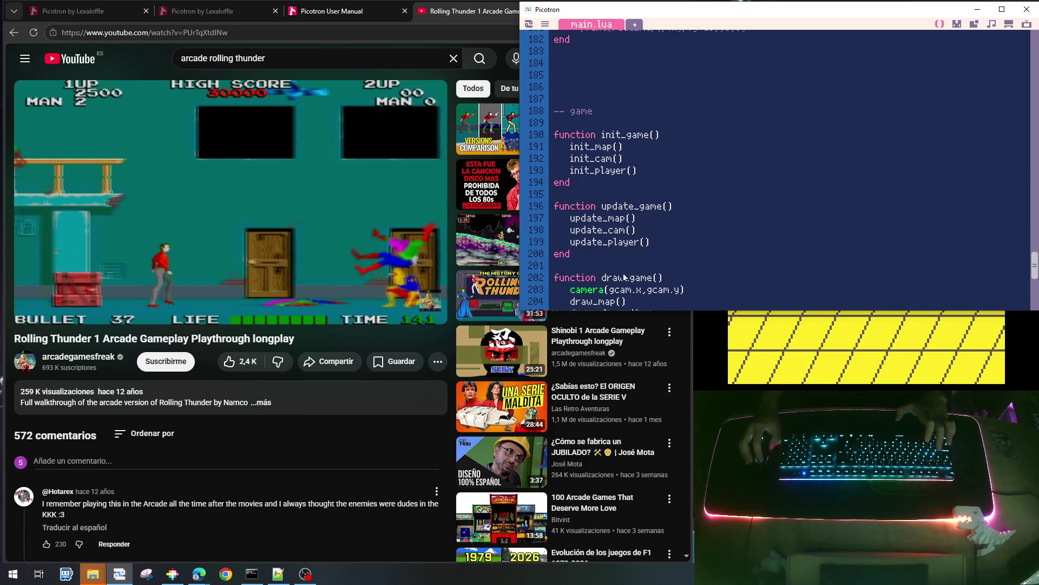
scroll(631, 219, "down", 2)
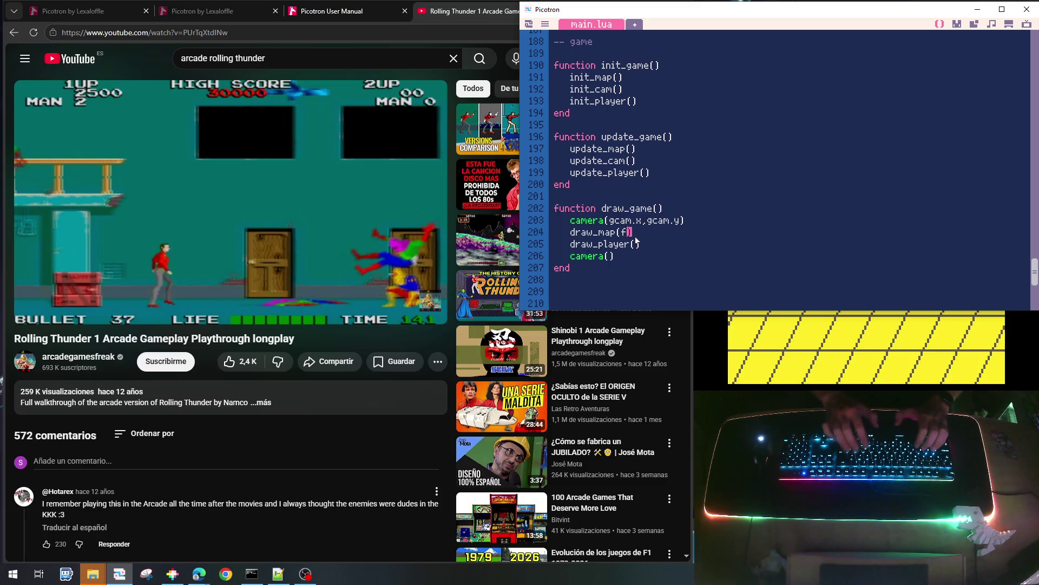
In draw_game, call draw_map(true) before draw_player and draw_map(false) after it
type("true")
key("Home")
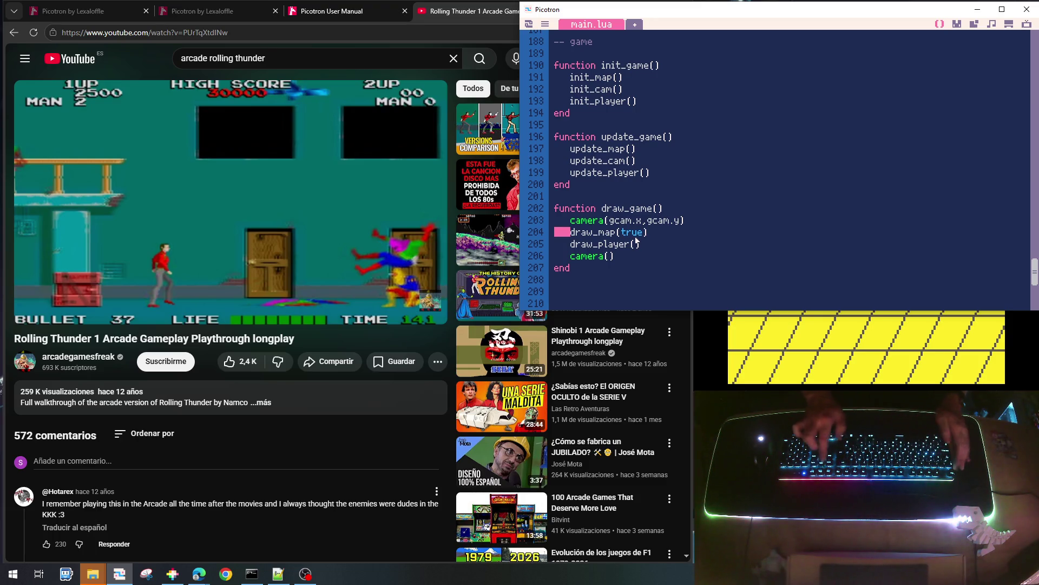
key("shift+End")
key("ctrl+c")
key("Down")
key("End")
key("Return")
key("ctrl+v")
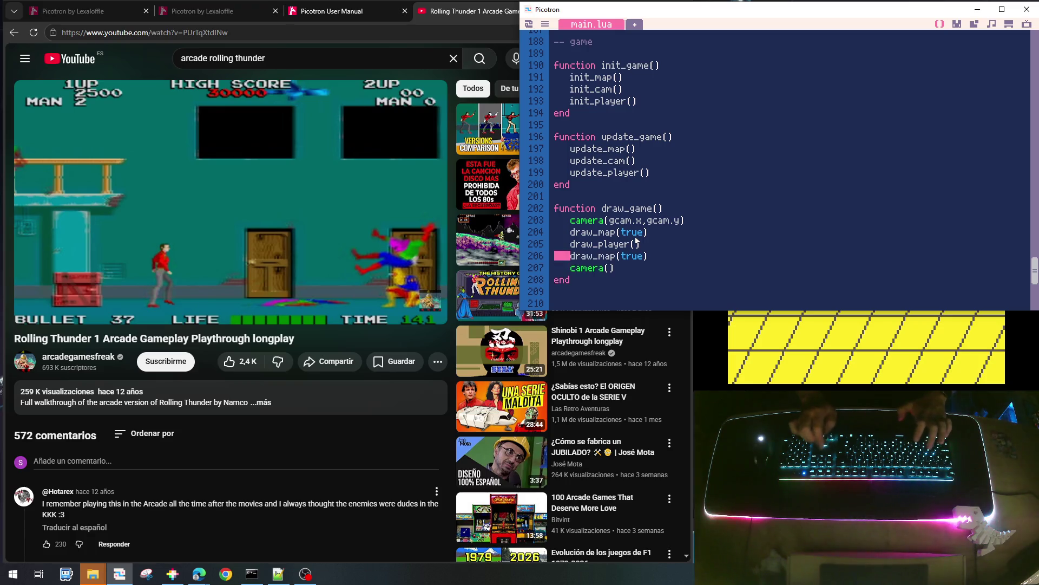
key("BackSpace")
key("BackSpace")
key("BackSpace")
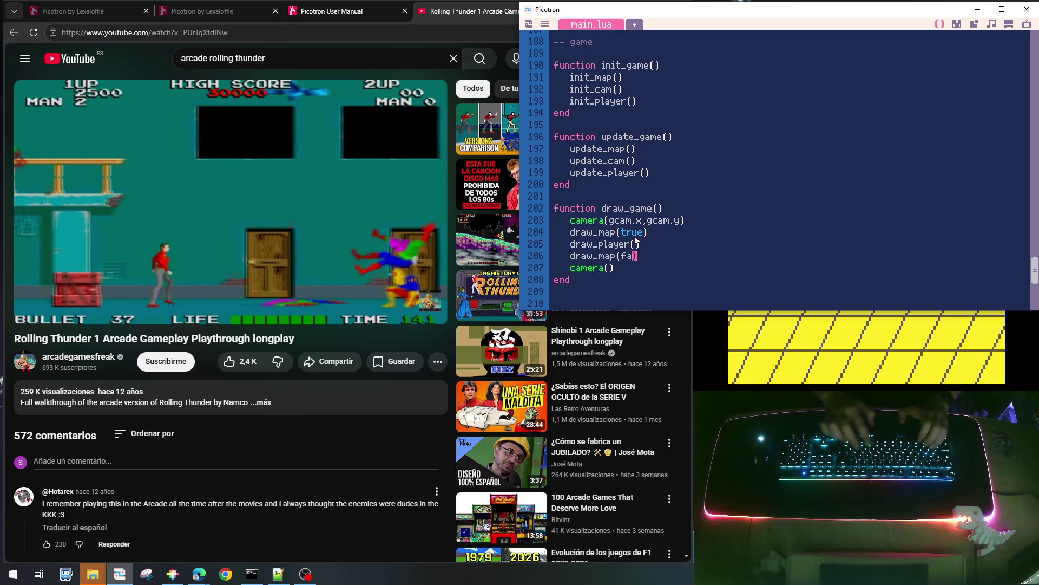
type("false")
Save and run the cart, then scroll back up to the draw_map(bg) function
key("ctrl+s")
key("ctrl+r")
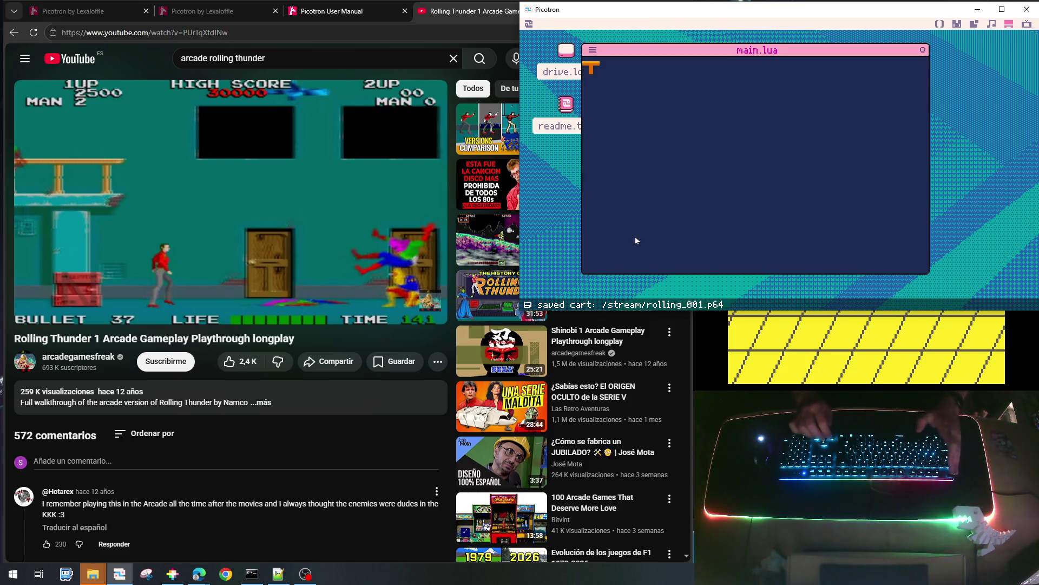
key("Escape")
scroll(637, 241, "up", 20)
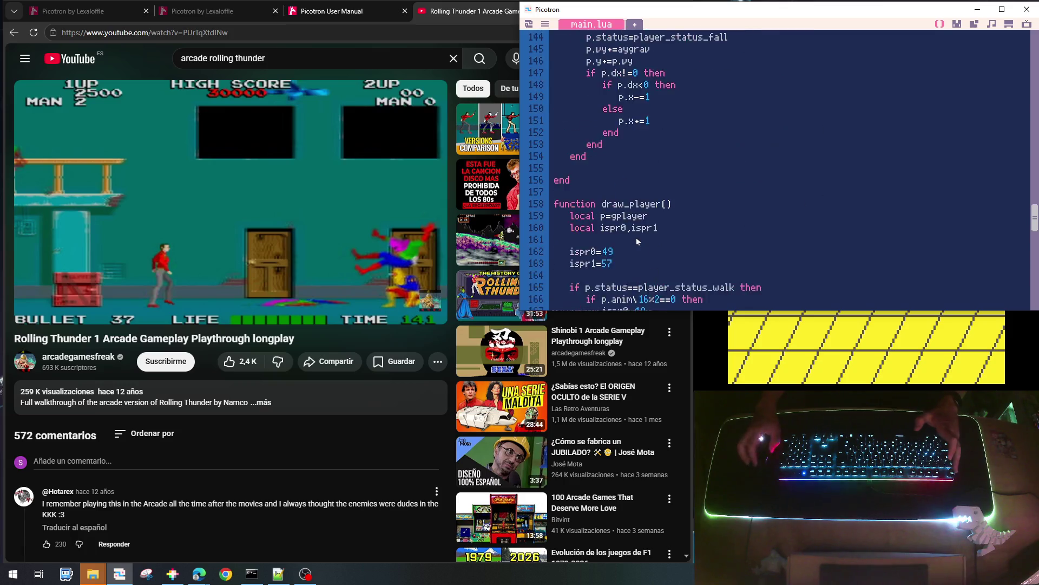
scroll(637, 243, "up", 5)
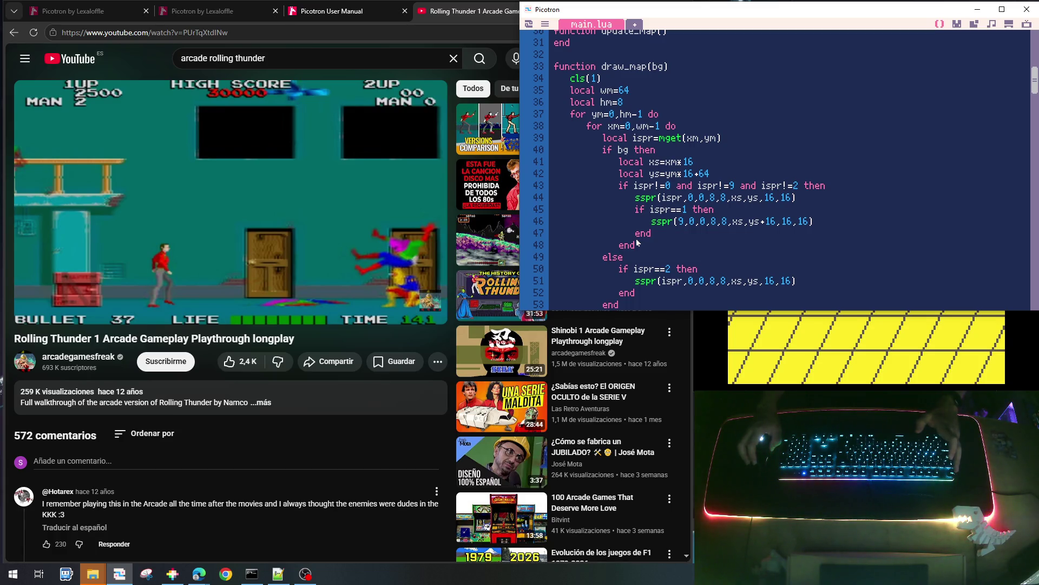
scroll(637, 242, "down", 1)
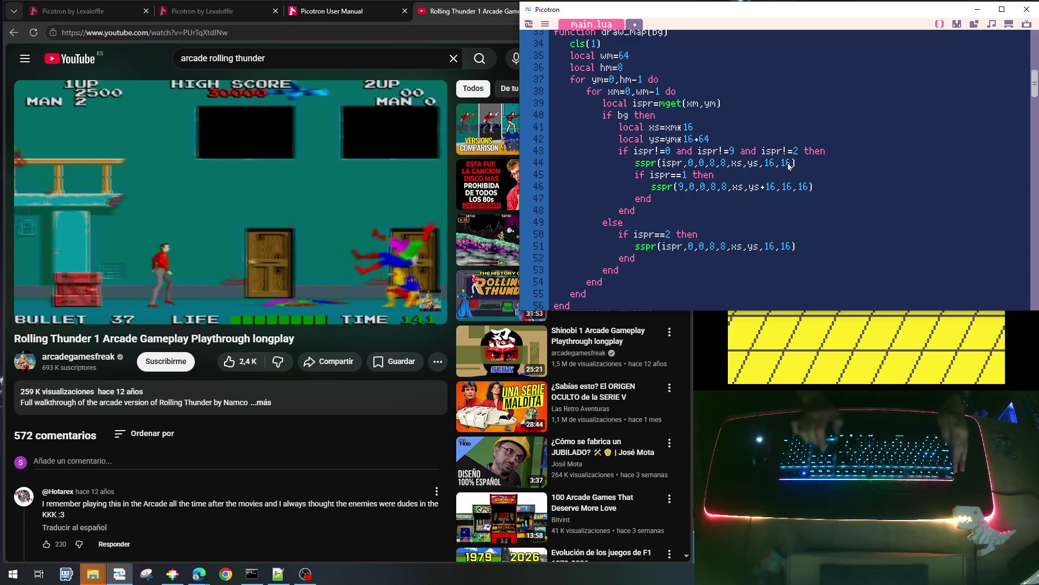
Move the xs/ys tile position lines above the bg check and select the ispr!=0 test
key("shift+Down")
key("shift+Down")
key("ctrl+x")
key("Up")
key("ctrl+v")
key("shift+Up")
key("shift+Up")
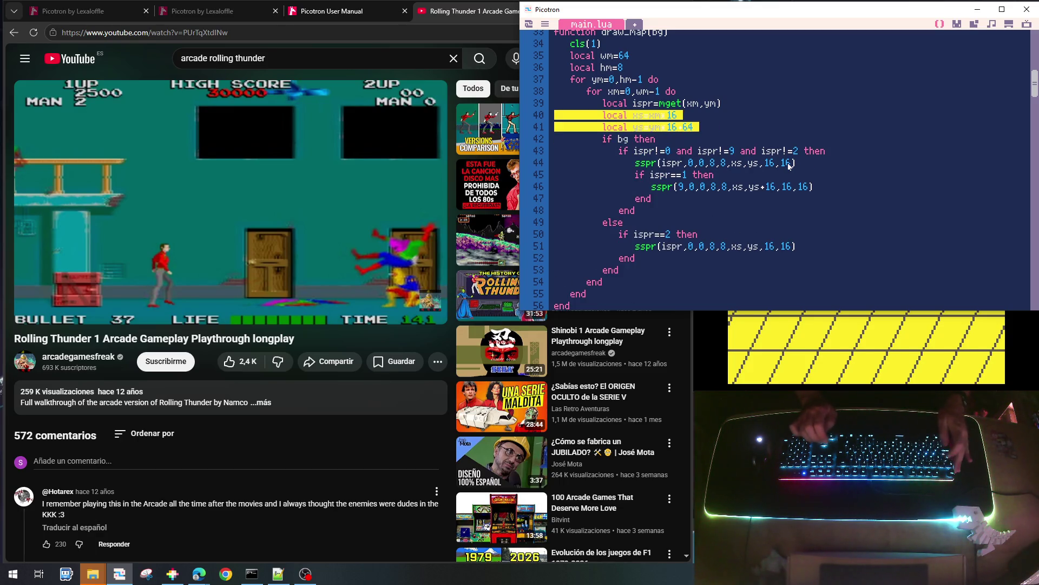
key("Down")
key("Down")
key("Down")
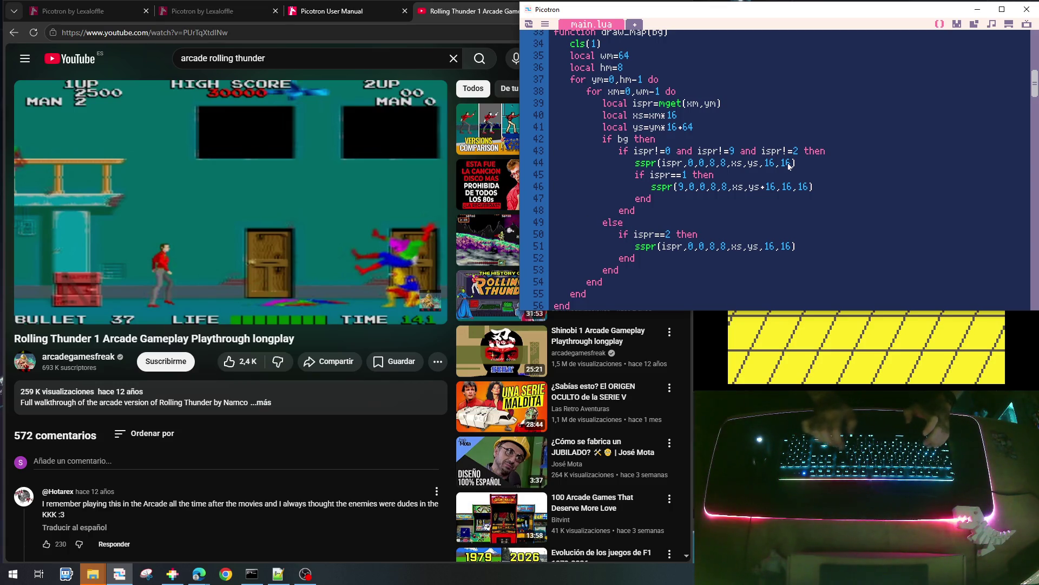
key("Down")
key("Down")
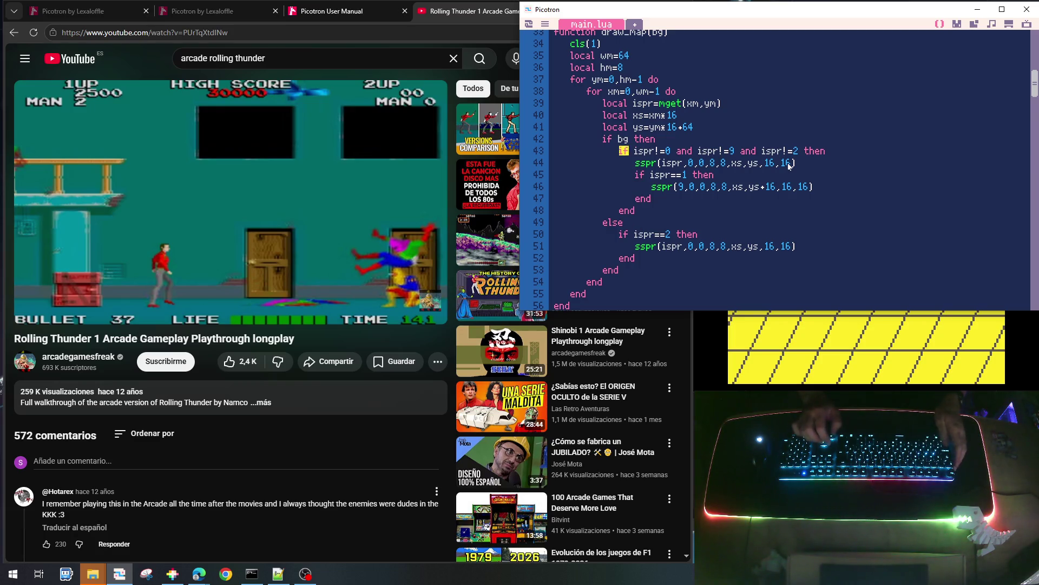
key("shift+Right")
key("shift+Right")
key("shift+Right")
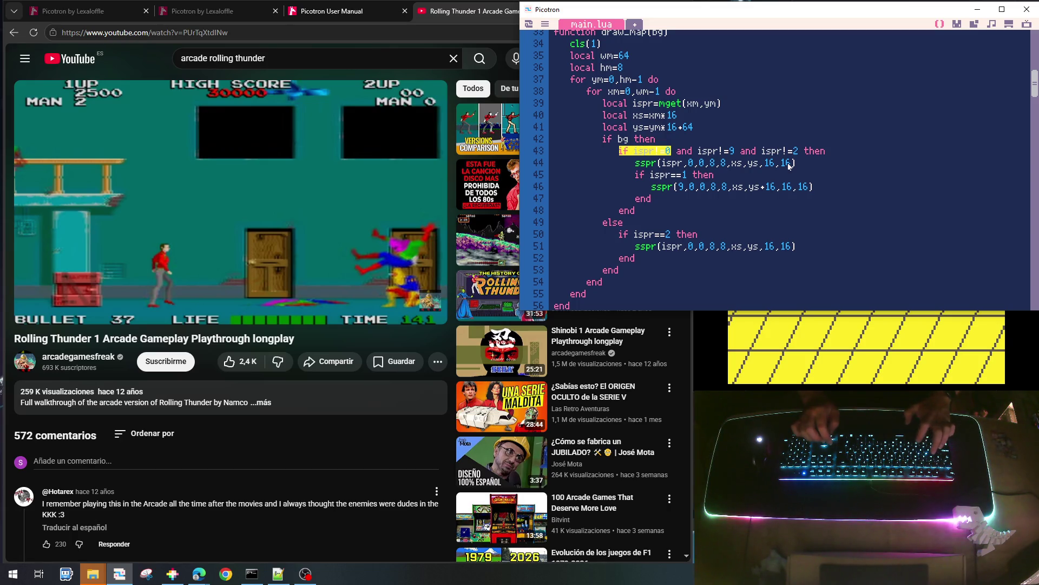
Wrap the bg block in an outer 'if ispr!=0 then … end', drop the inner test, save and run
key("Up")
key("Up")
key("Return")
type("if")
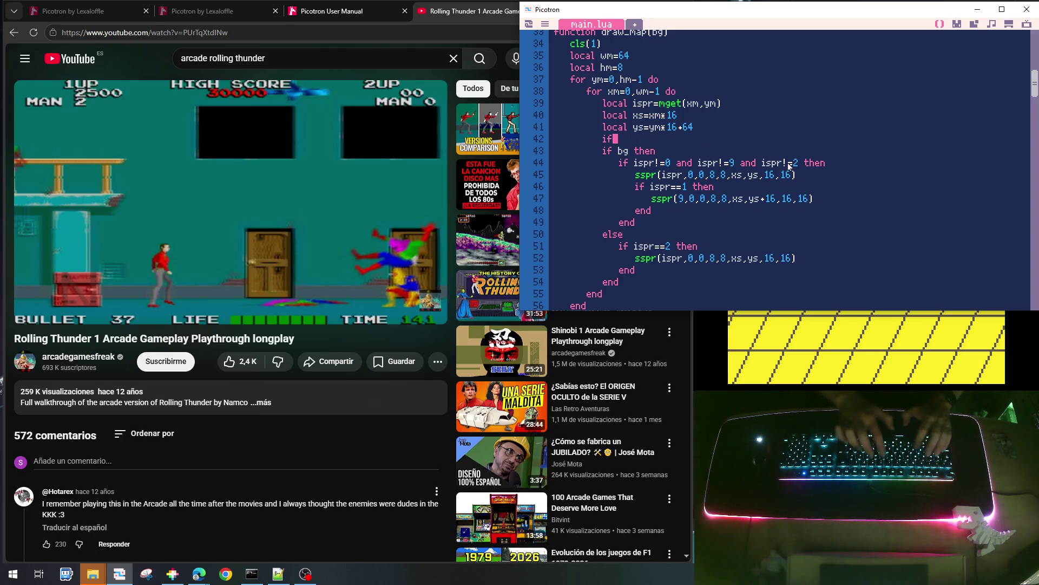
key("ctrl+v")
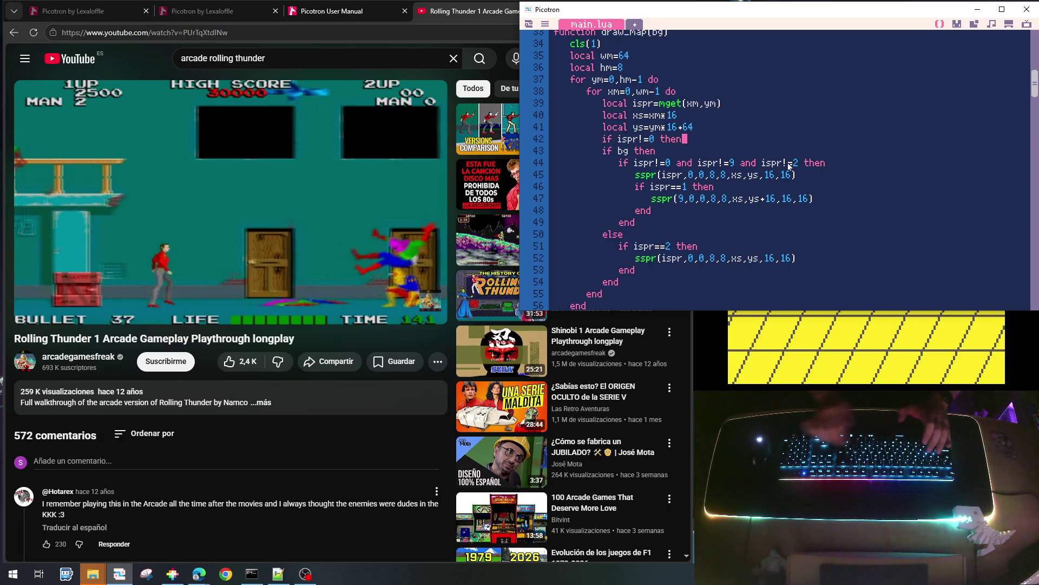
key("shift+Down")
key("shift+Down")
key("shift+Down")
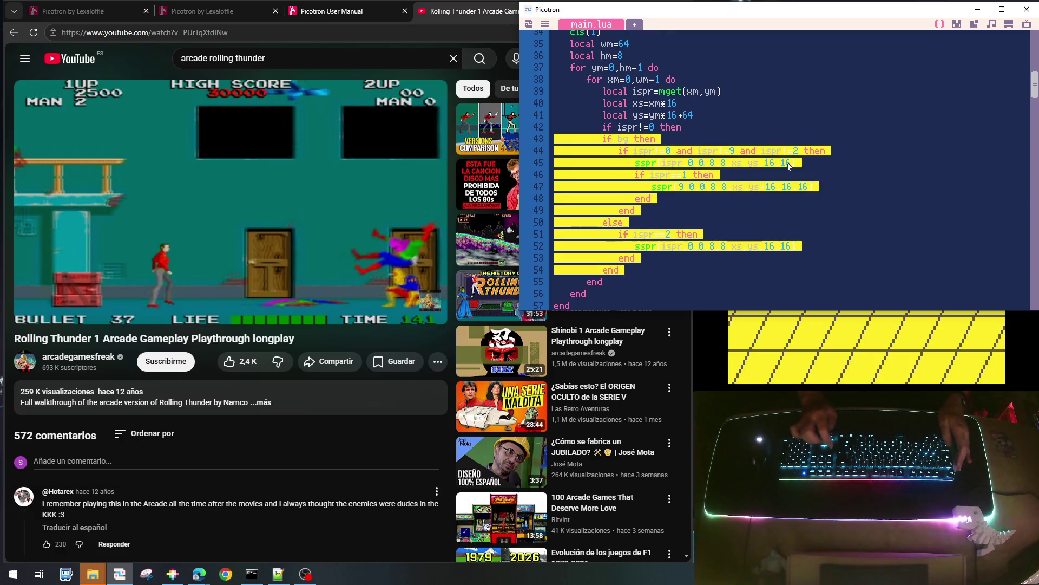
key("Tab")
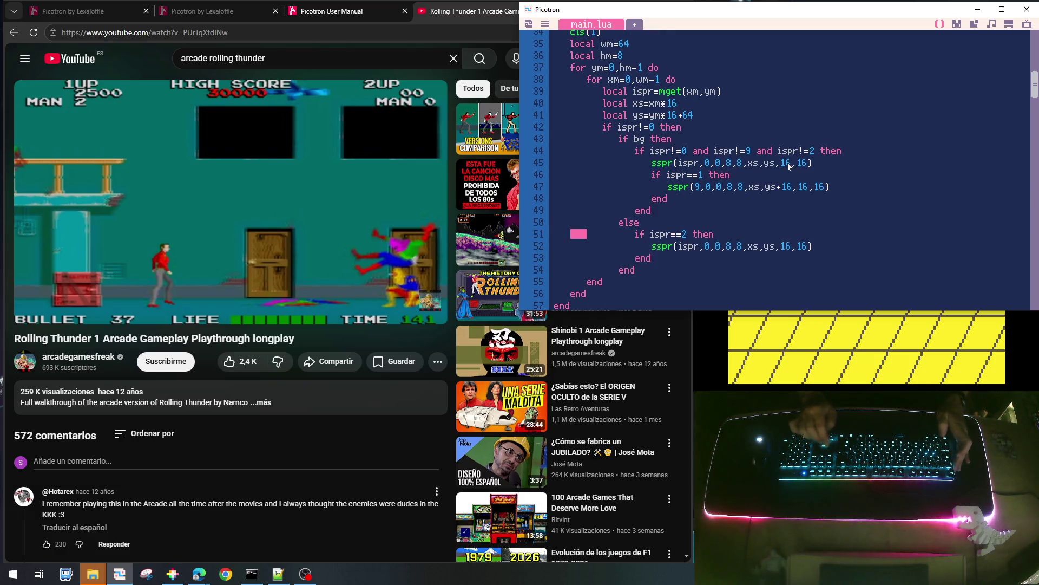
key("Delete")
key("Delete")
key("Delete")
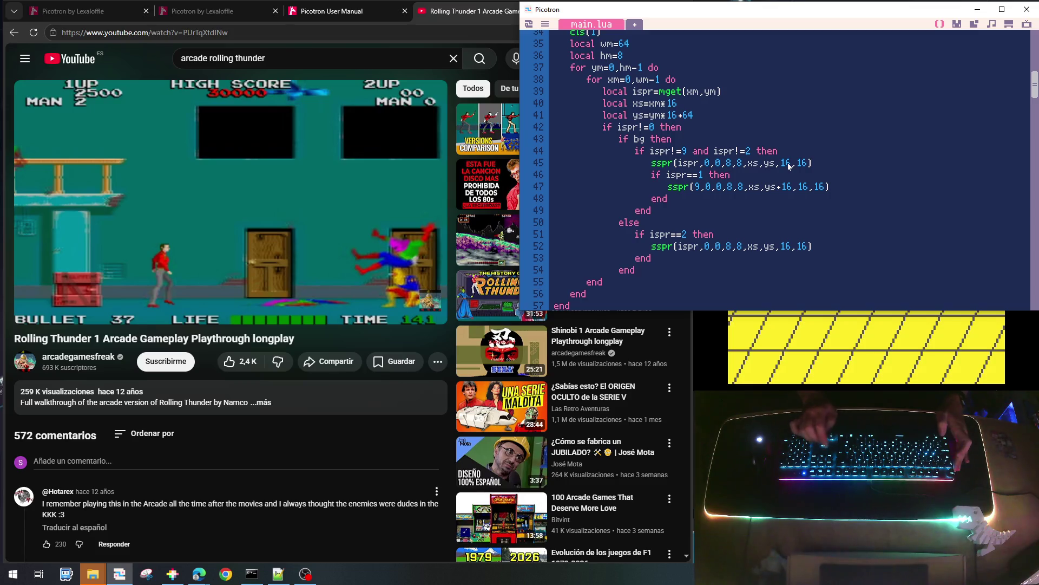
type("end")
key("ctrl+s")
key("ctrl+r")
key("Escape")
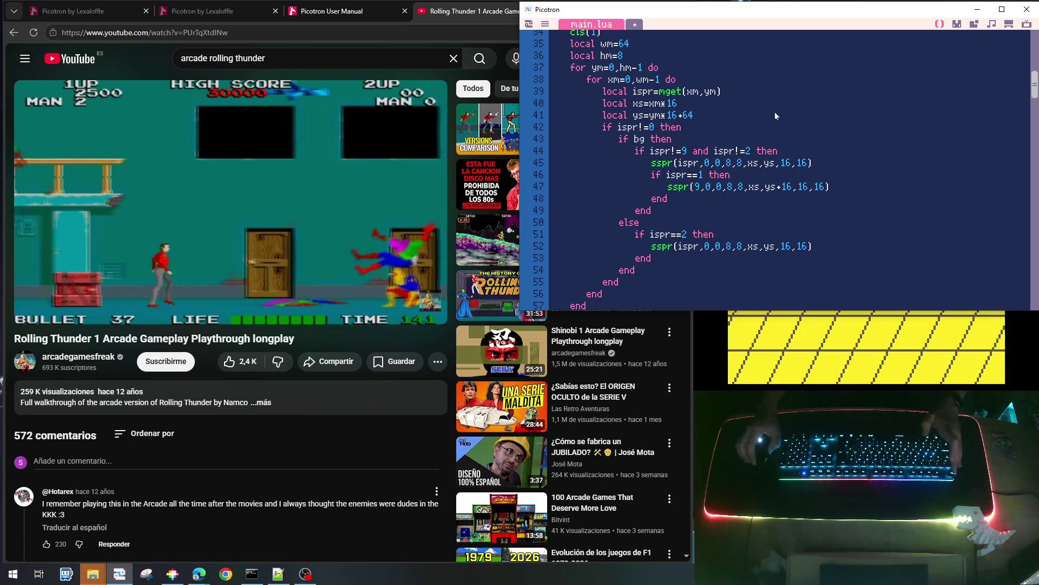
Move cls(1) from draw_map to the first line of draw_game
scroll(775, 115, "down", 1)
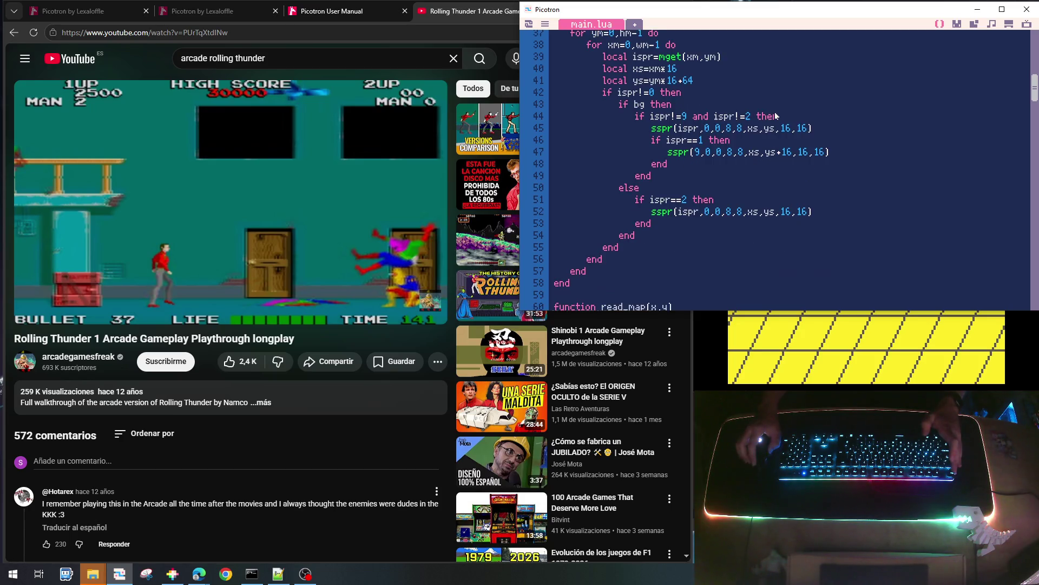
scroll(775, 112, "up", 3)
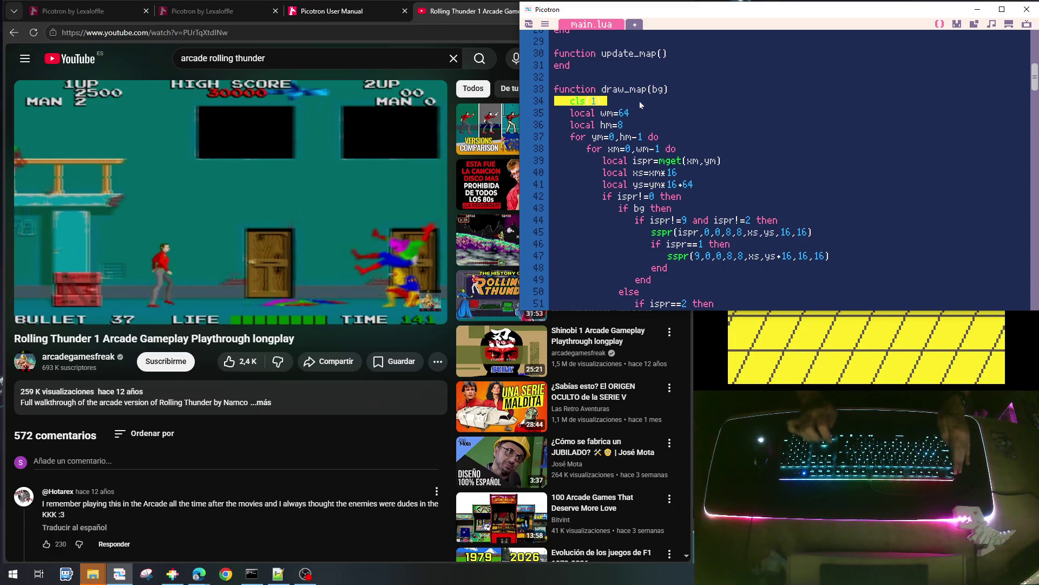
key("ctrl+x")
scroll(638, 105, "down", 20)
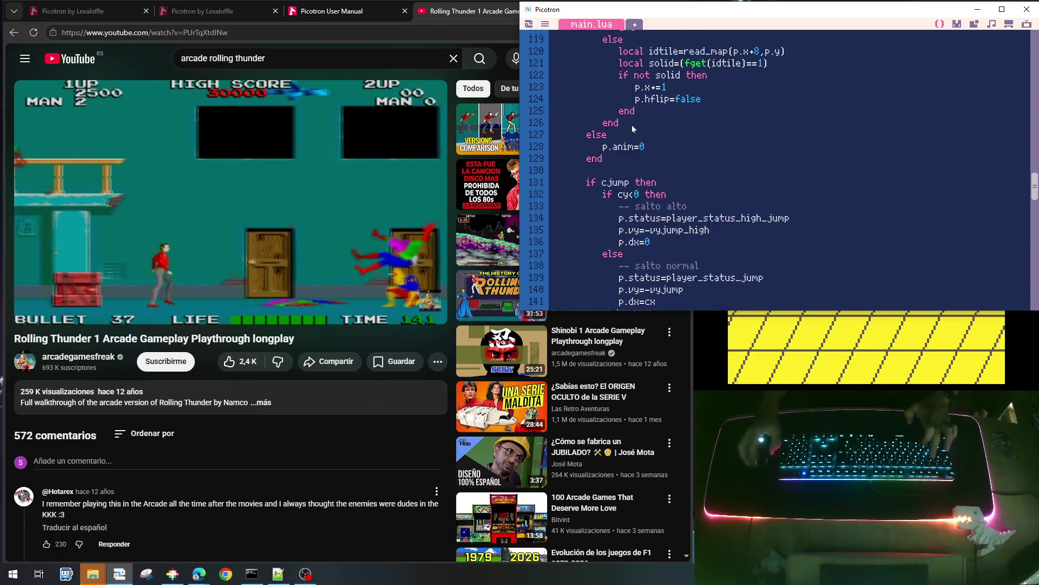
scroll(626, 144, "down", 10)
left_click(689, 104)
key("Return")
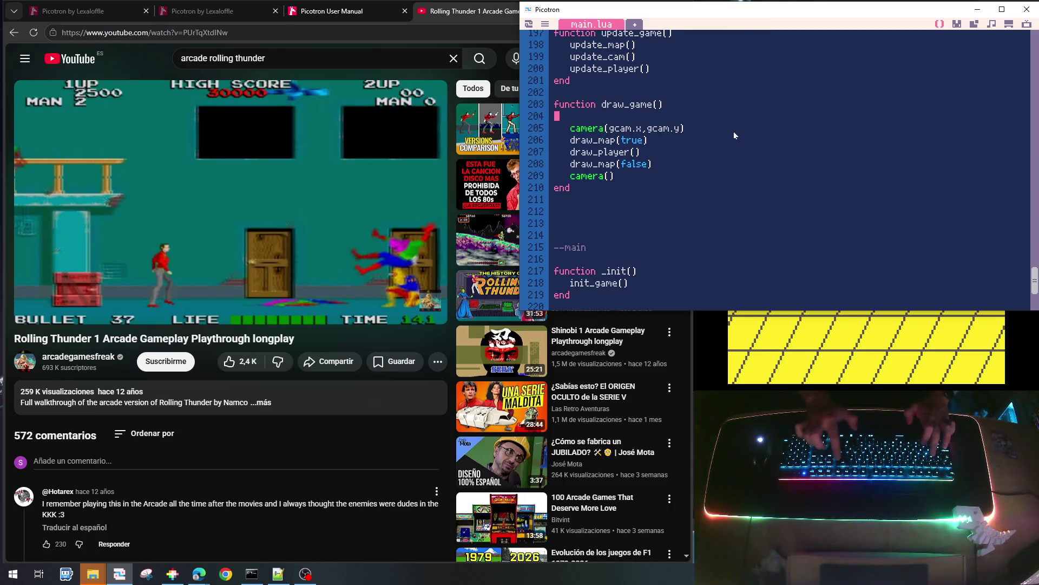
key("ctrl+v")
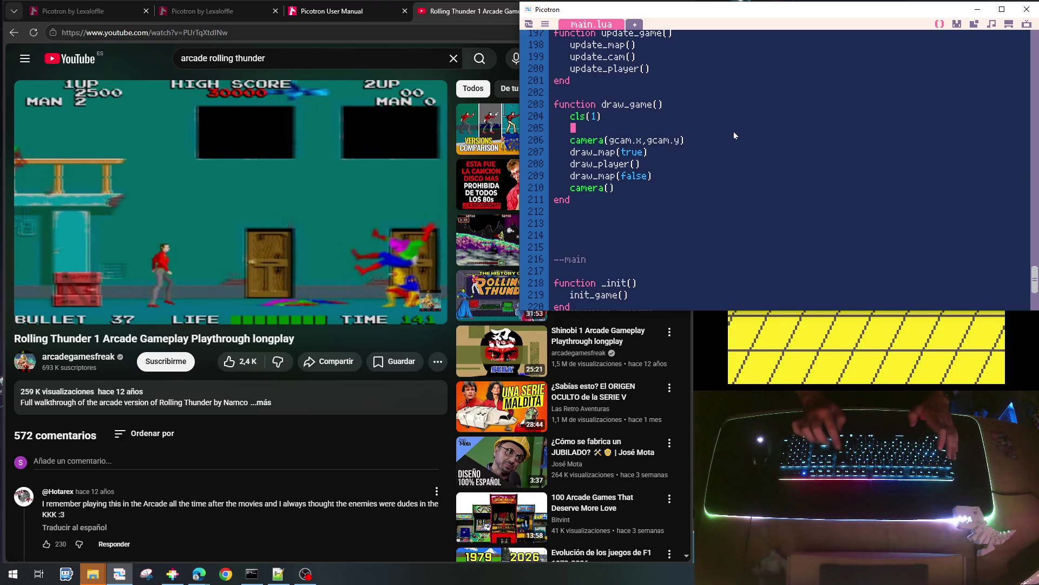
Save and run the cart, walking right and jumping to the upper platform
key("ctrl+s")
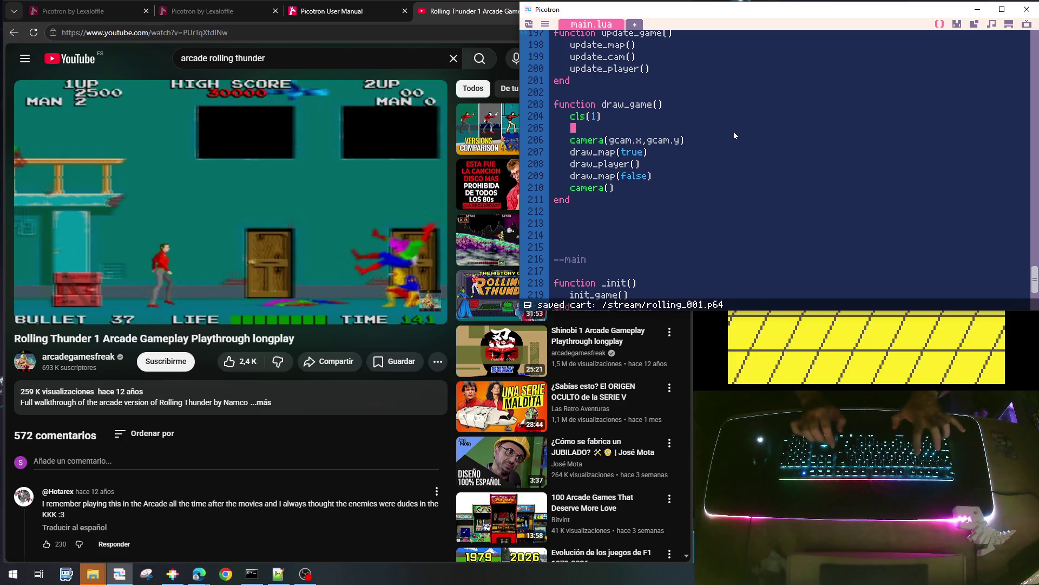
key("ctrl+r")
key("Right")
key("Up")
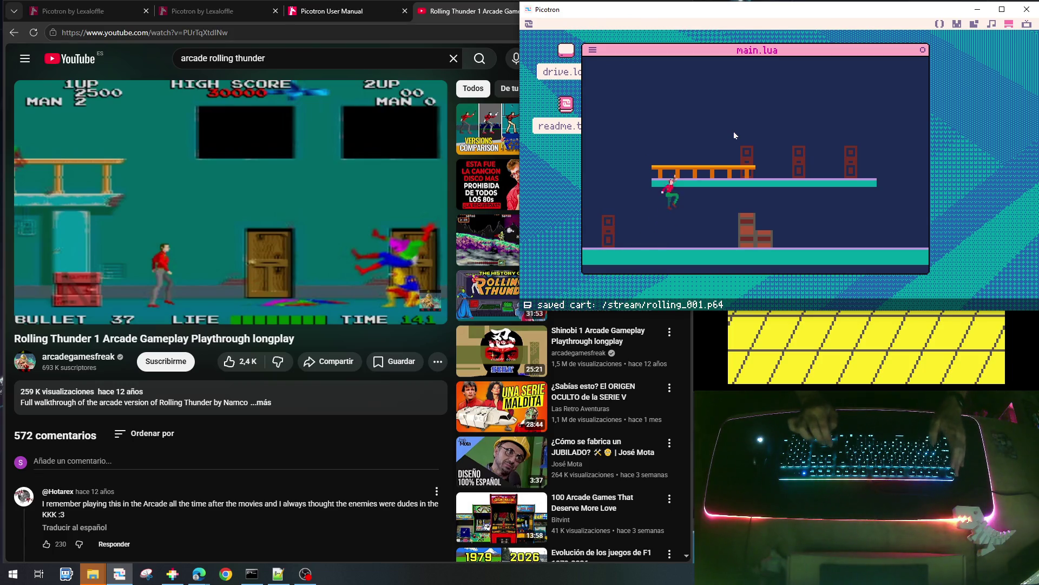
Playtest walking and jumping on the upper platform and the stacked crates
key("Right")
key("Up")
key("Left")
key("Right")
key("Up")
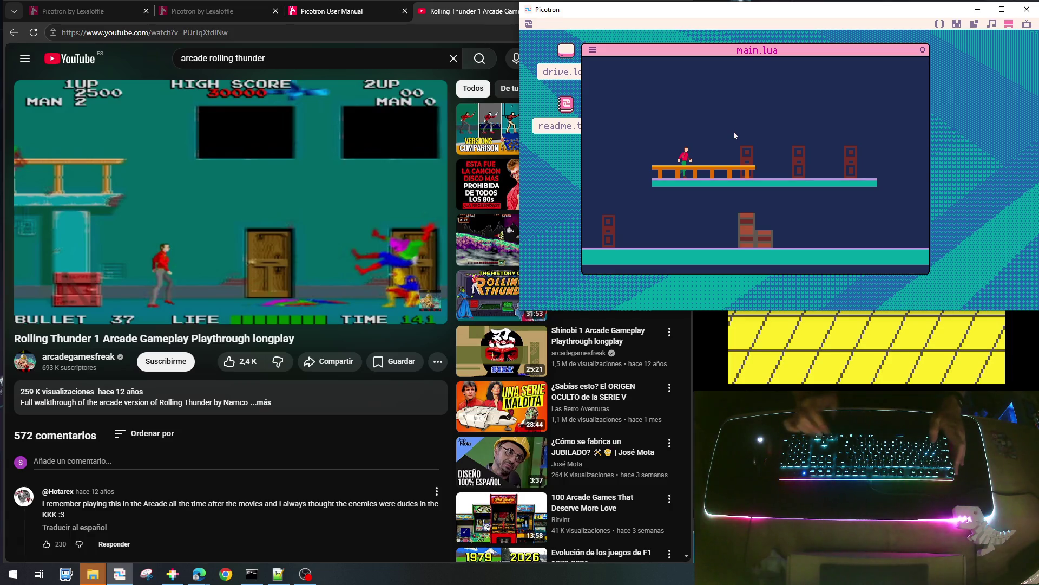
key("Left")
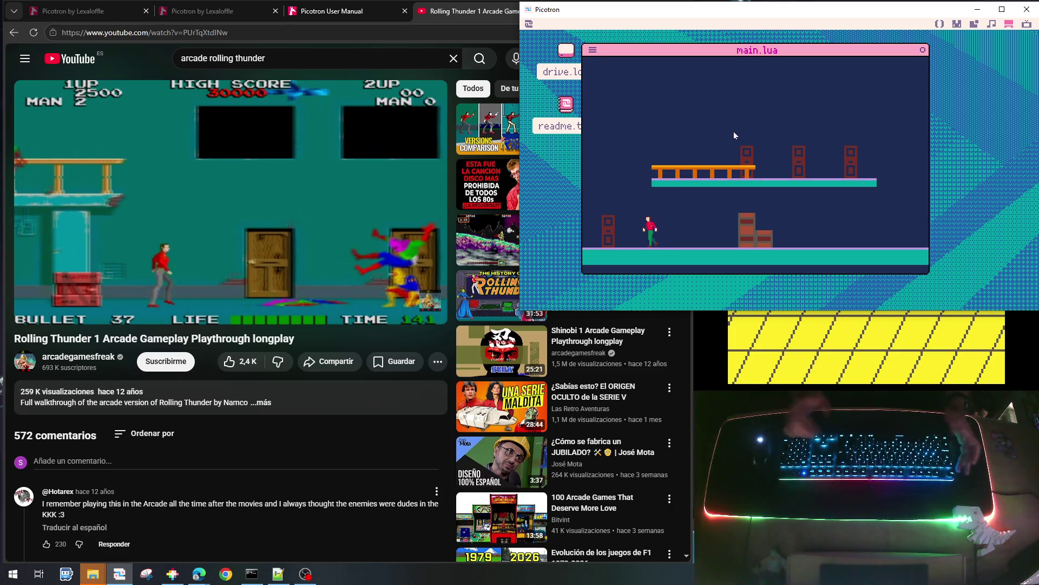
key("Right")
key("Up")
key("Up")
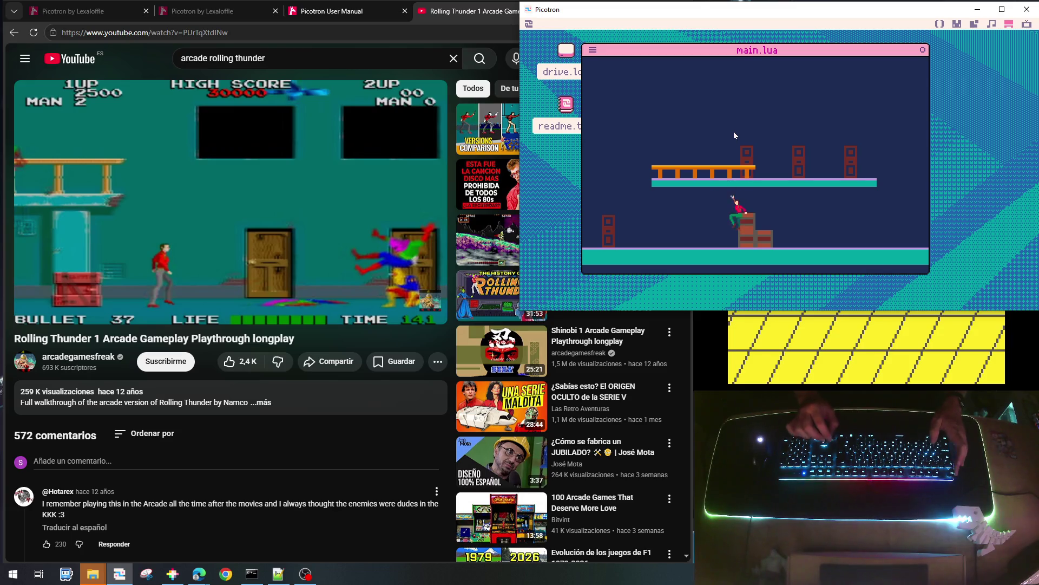
key("Left")
key("Up")
key("Right")
Climb onto the orange railing, then select 'arcade' in the YouTube search box
key("Up")
key("Left")
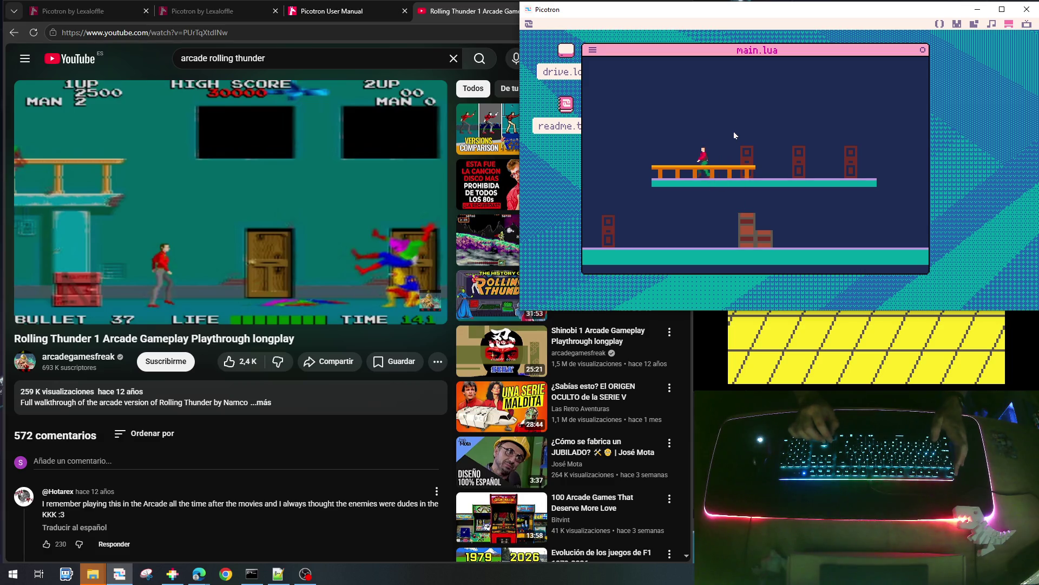
key("Right")
key("Up")
key("Up")
key("Left")
key("Right")
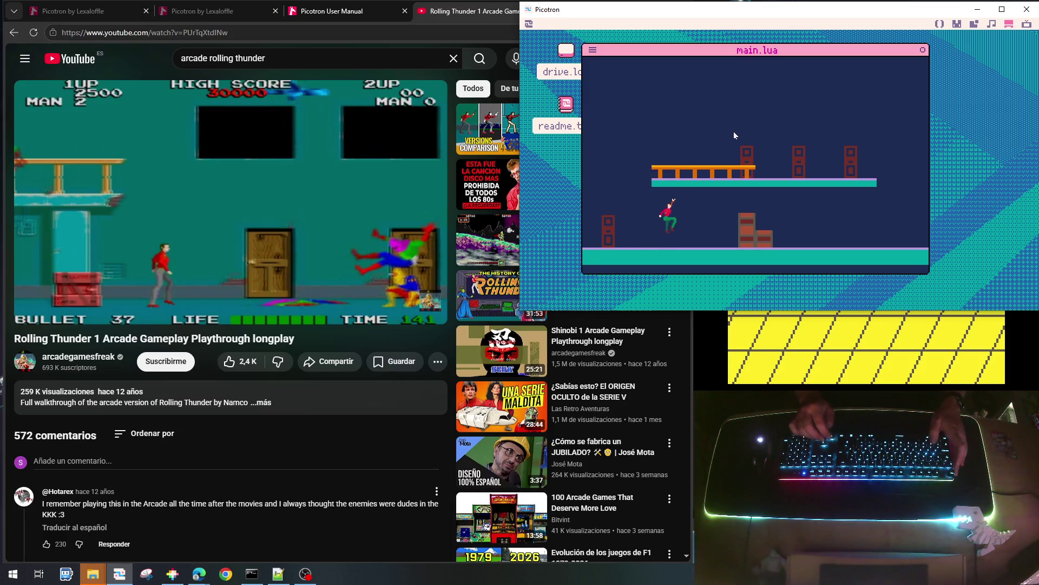
key("Left")
key("Up")
key("Up")
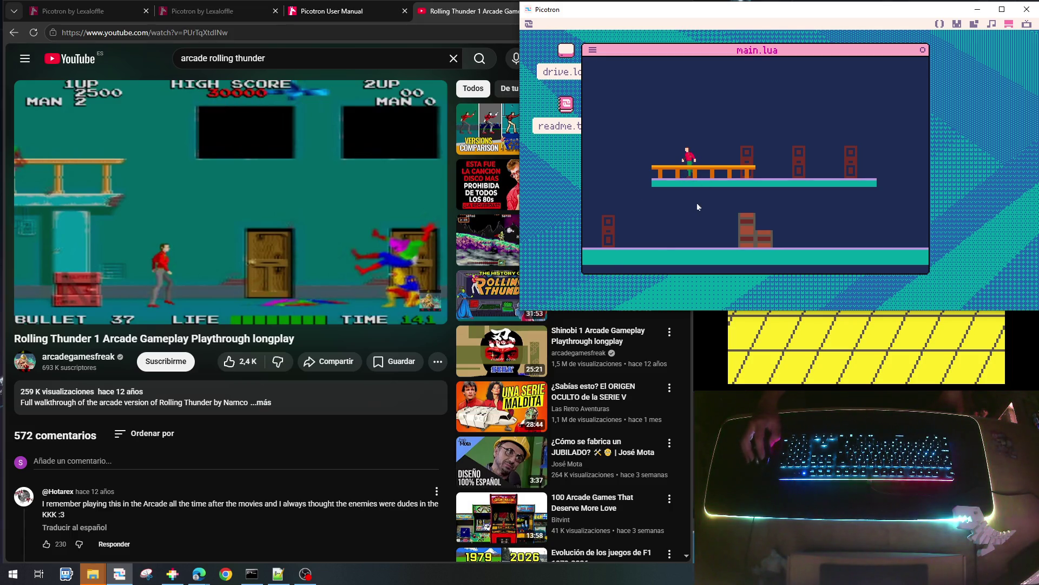
mouse_move(243, 263)
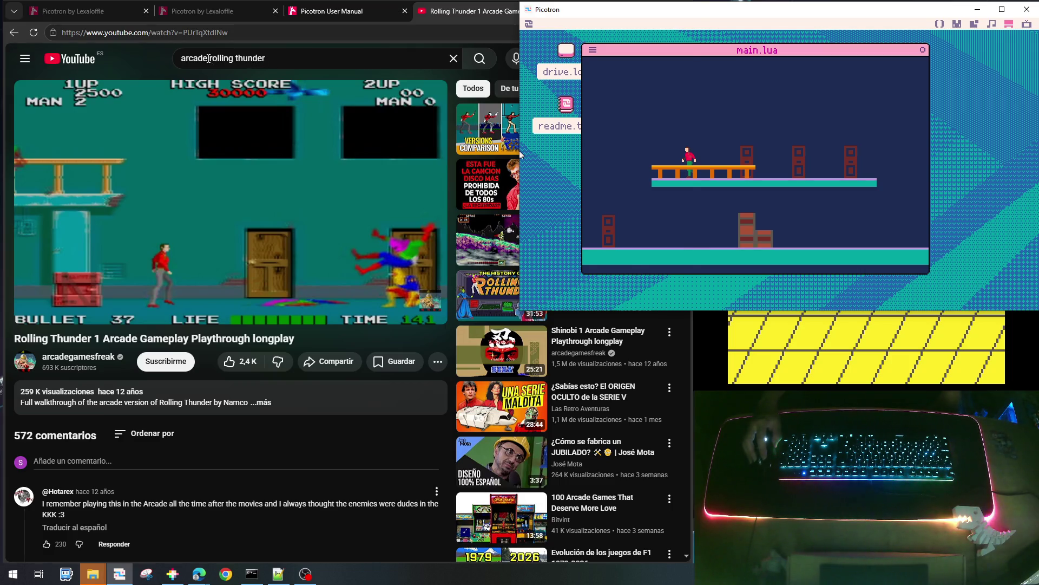
double_click(181, 59)
Change the search to 'nes rolling thunder' and submit it
type("nw")
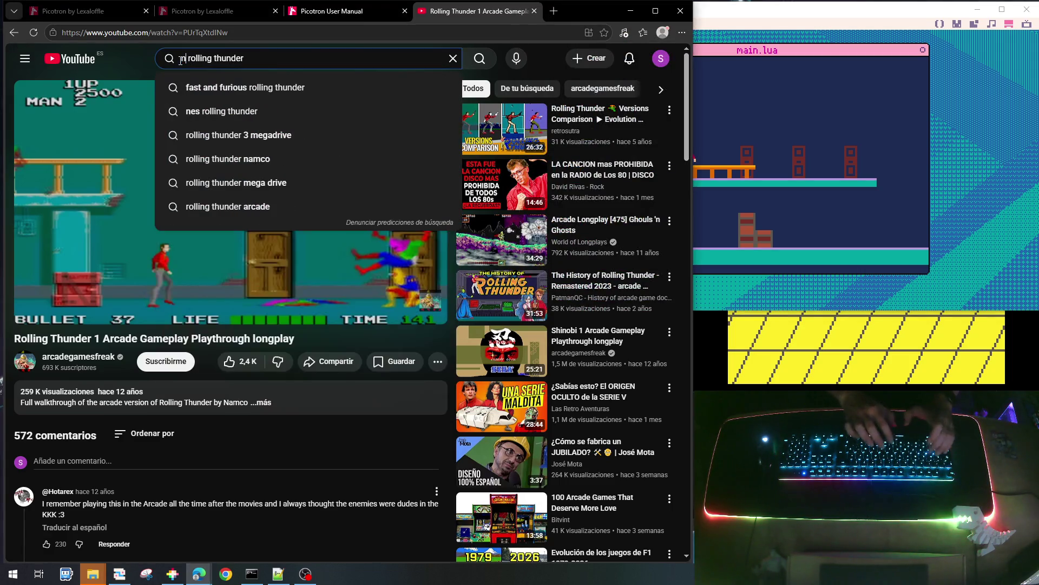
key("BackSpace")
key("BackSpace")
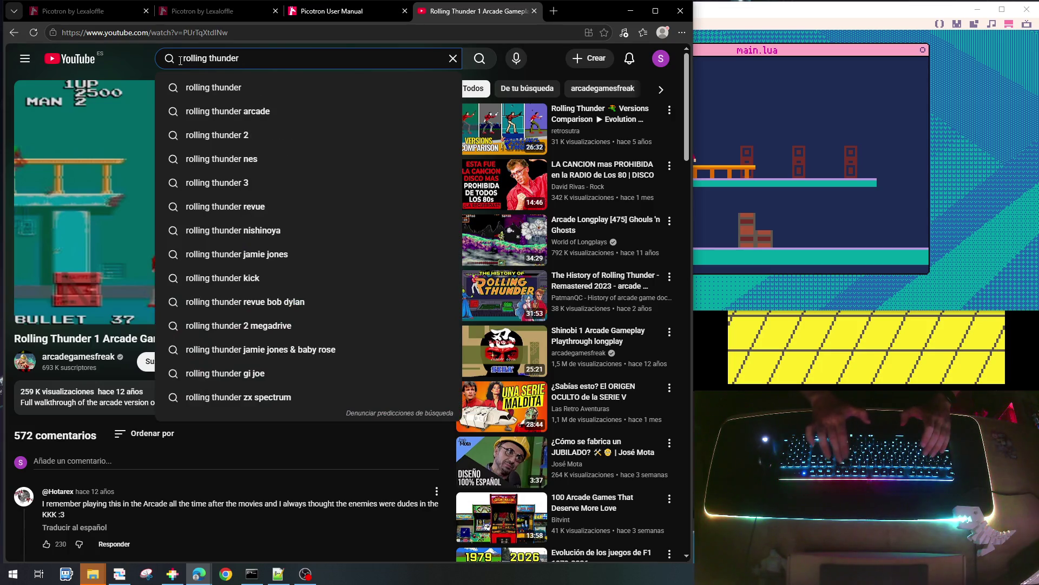
type("new")
key("BackSpace")
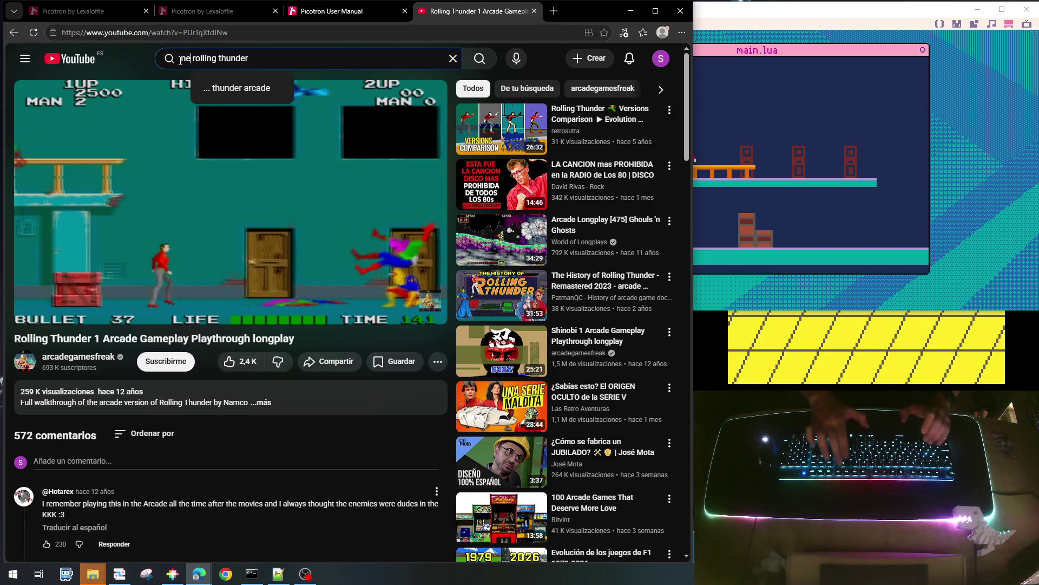
type("s")
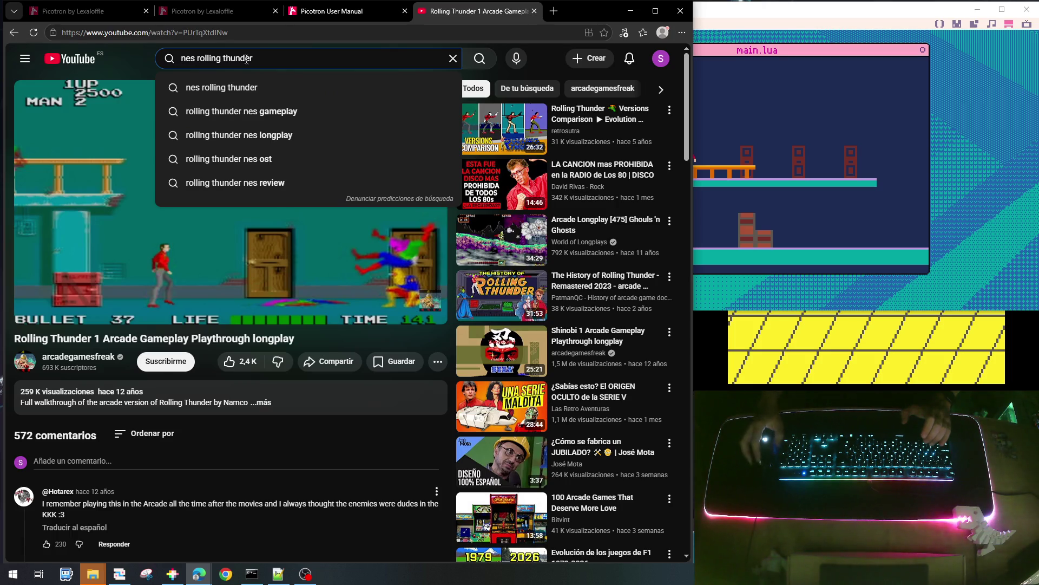
left_click(392, 76)
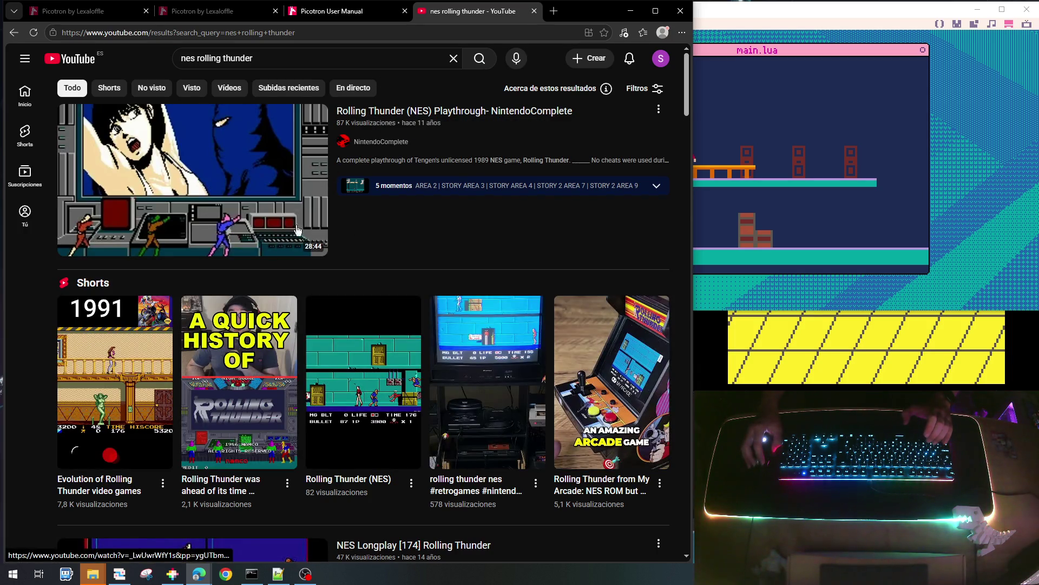
Open Rolling Thunder (NES) Playthrough, skip ahead to 0:28, then select 'nes' in the search
mouse_move(392, 115)
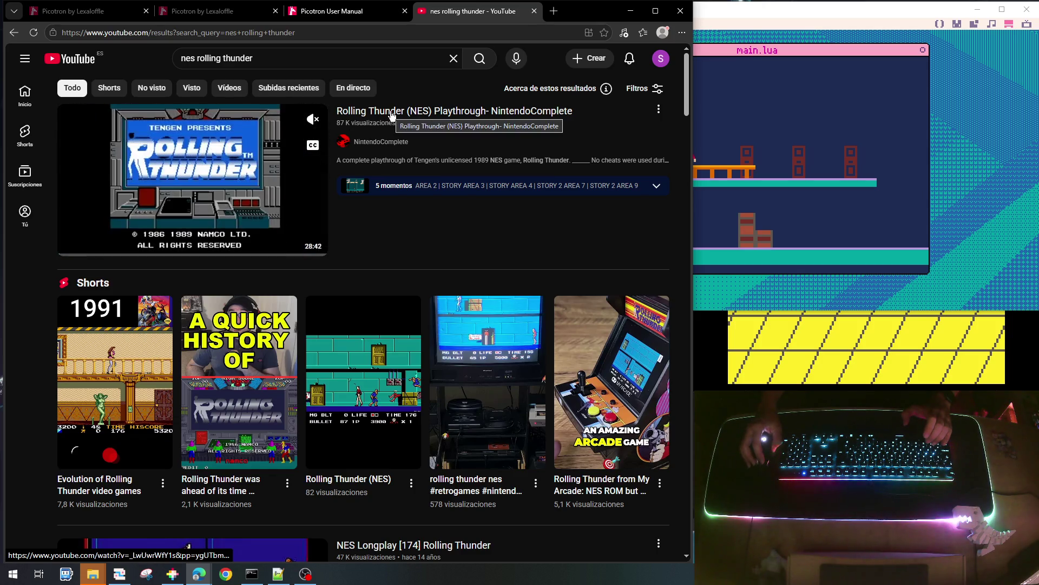
left_click(392, 114)
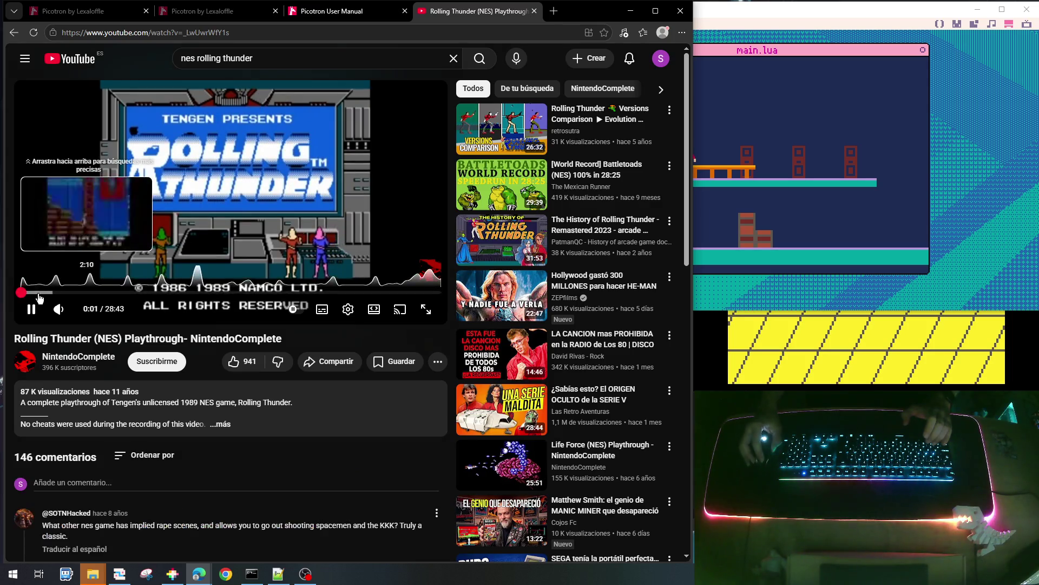
left_click(31, 296)
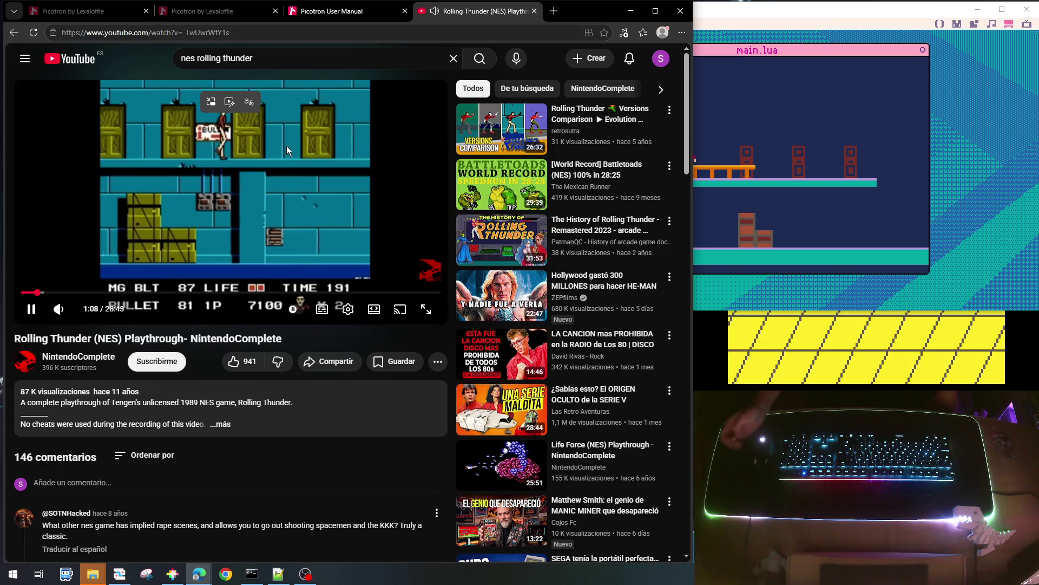
mouse_move(628, 197)
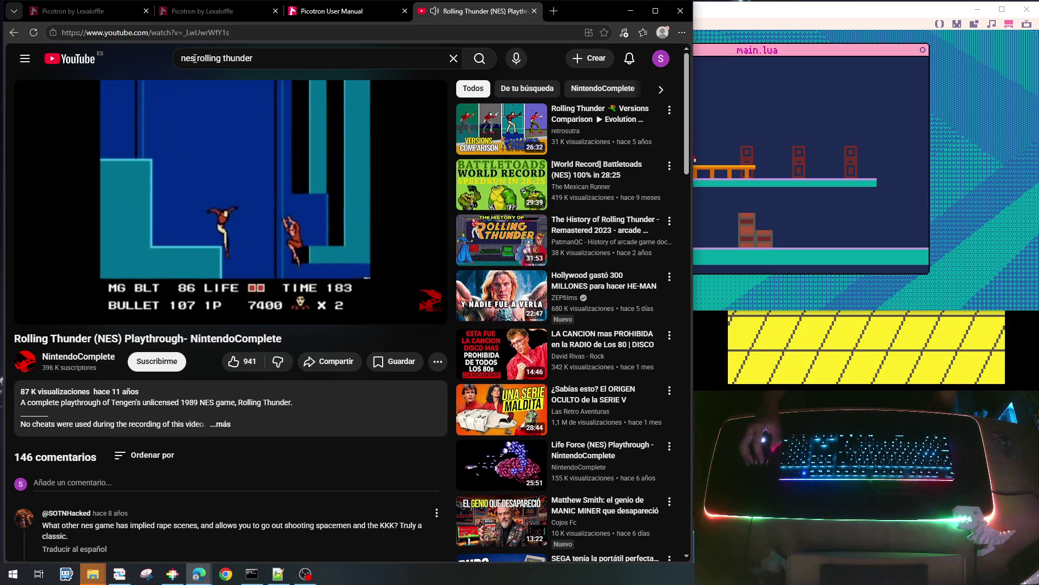
double_click(160, 57)
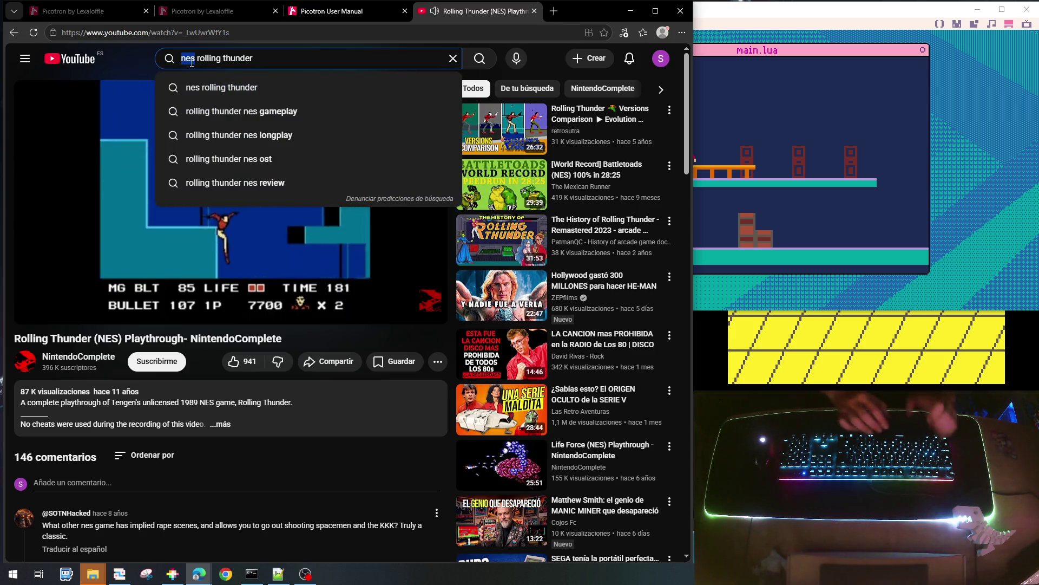
Search YouTube for 'megadrive rolling thunder'
type("megadrive")
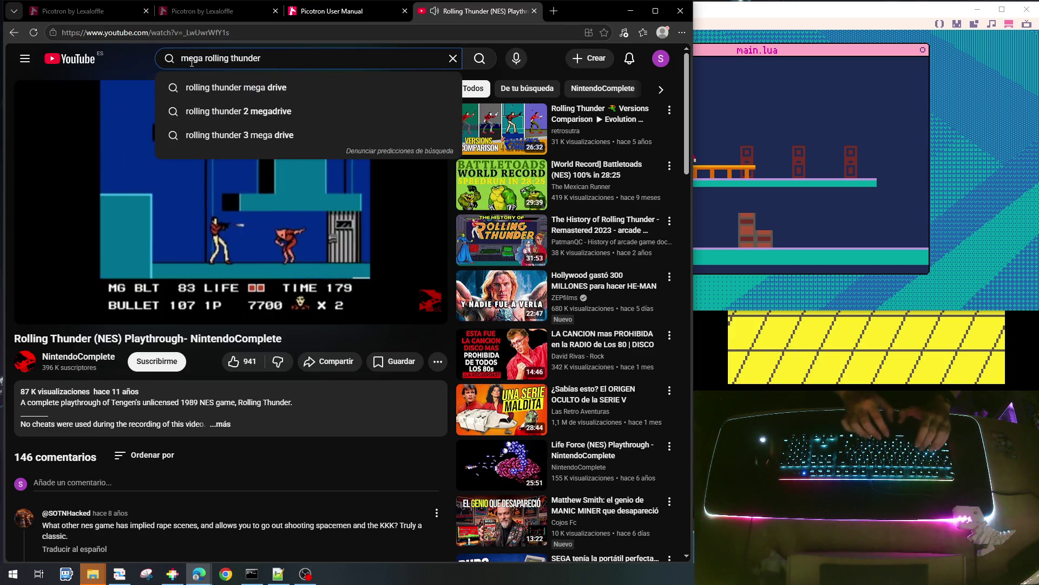
key("BackSpace")
key("BackSpace")
key("BackSpace")
type("ive")
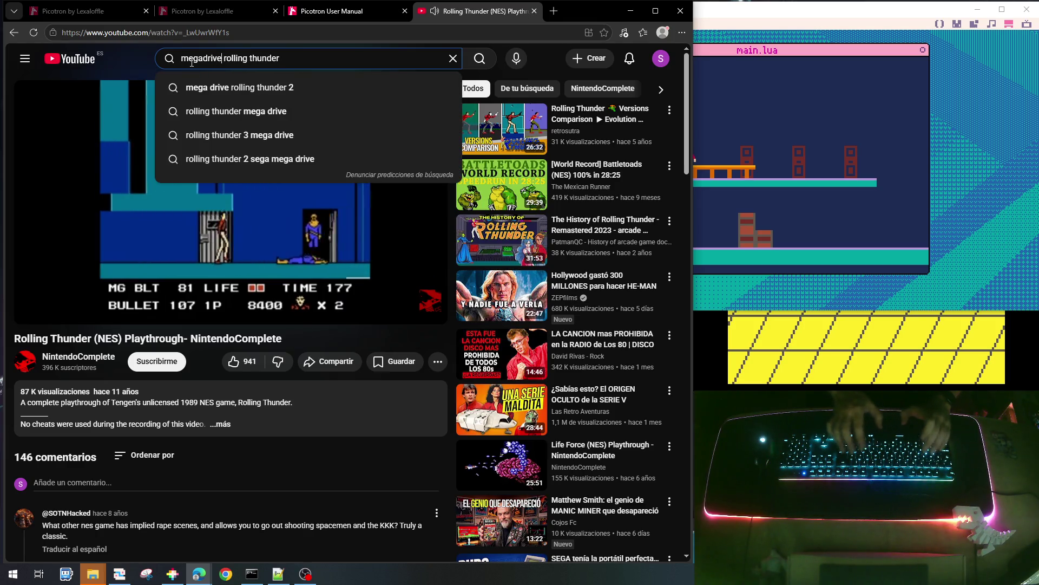
key("Return")
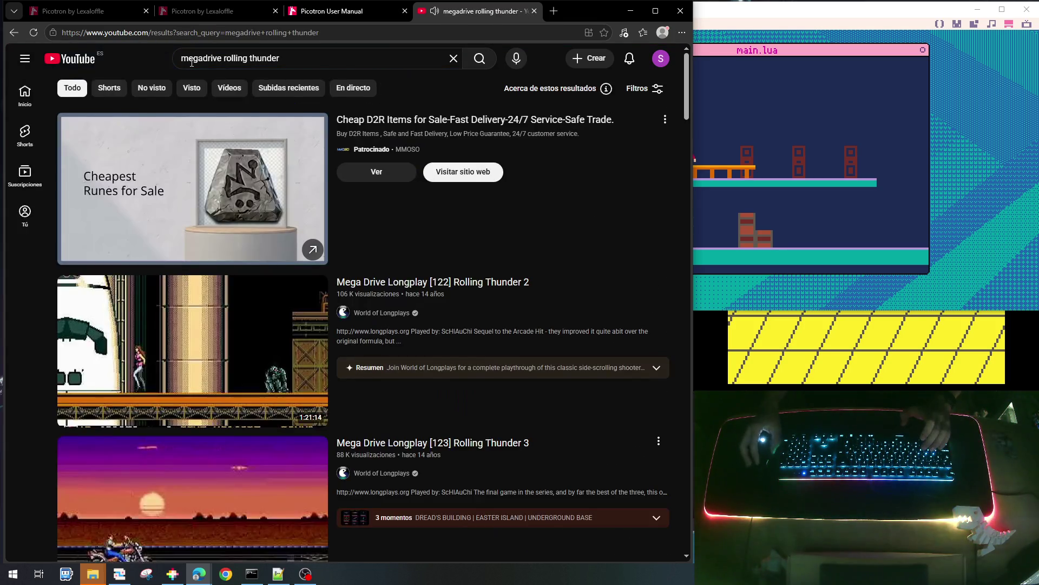
Watch Mega Drive Longplay Rolling Thunder 2 from about 1:34, then go back to the NES playthrough
mouse_move(486, 342)
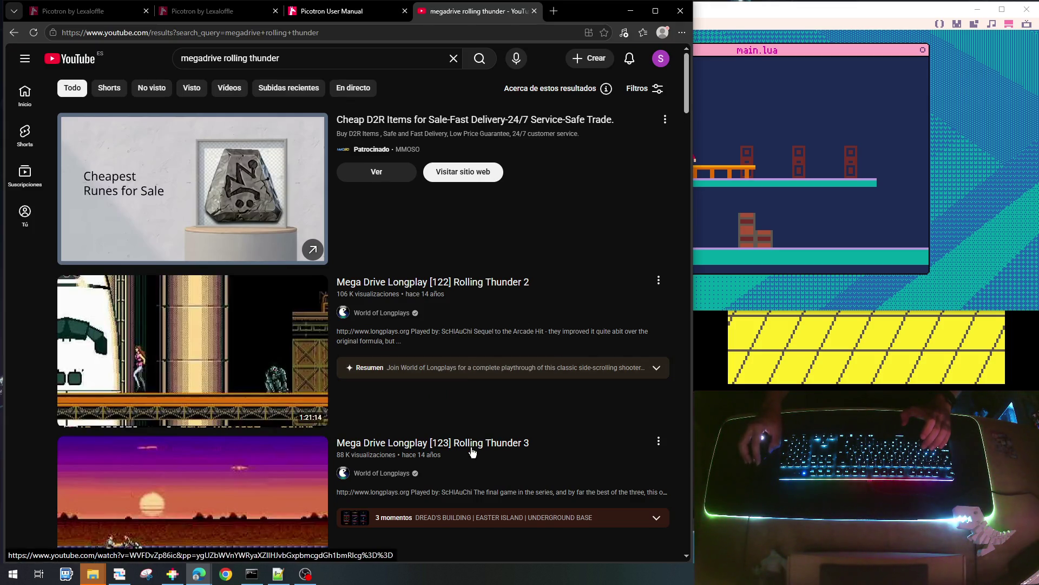
left_click(472, 291)
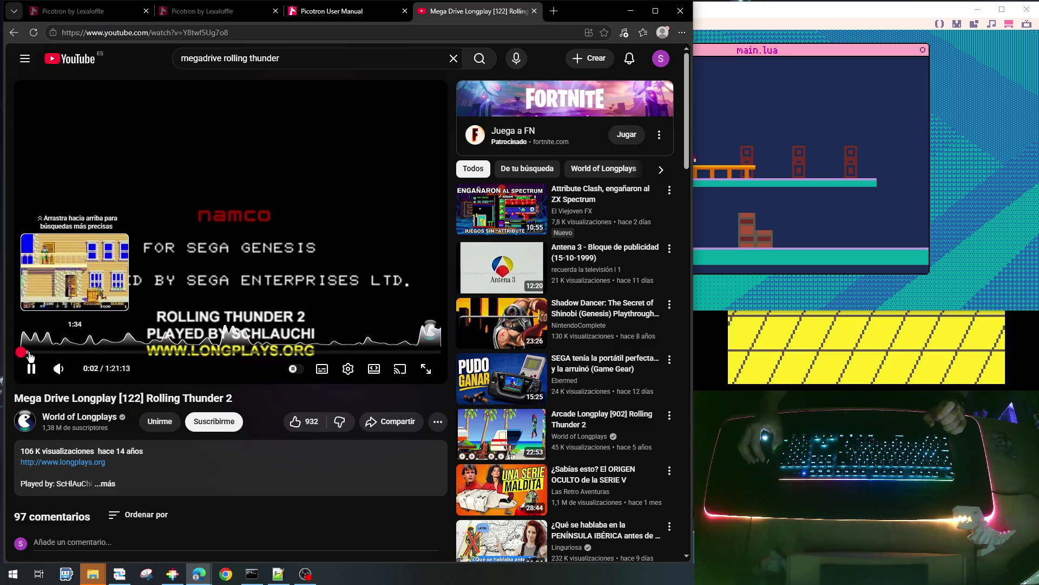
left_click_drag(29, 355, 29, 355)
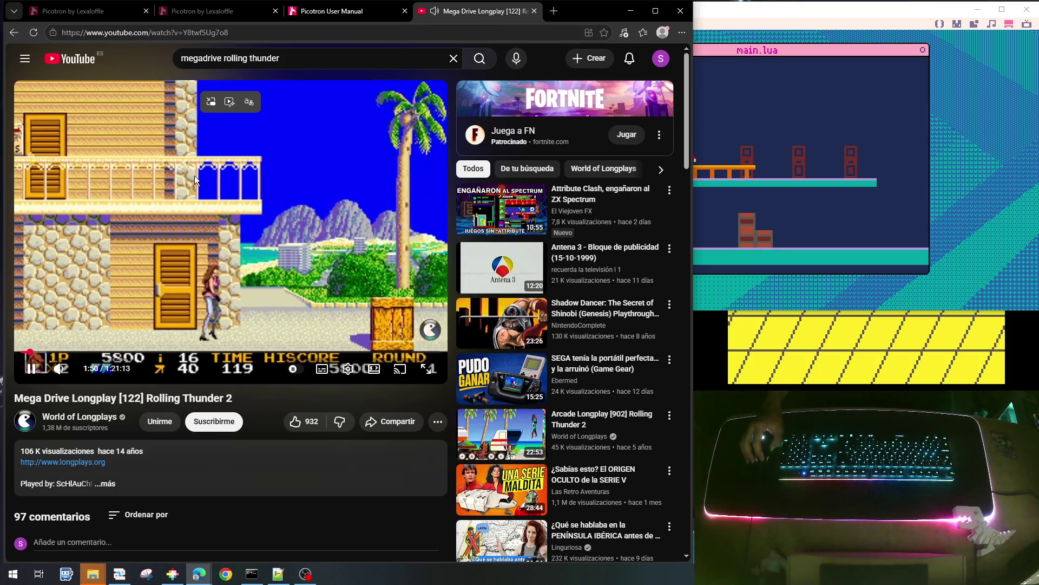
left_click(13, 32)
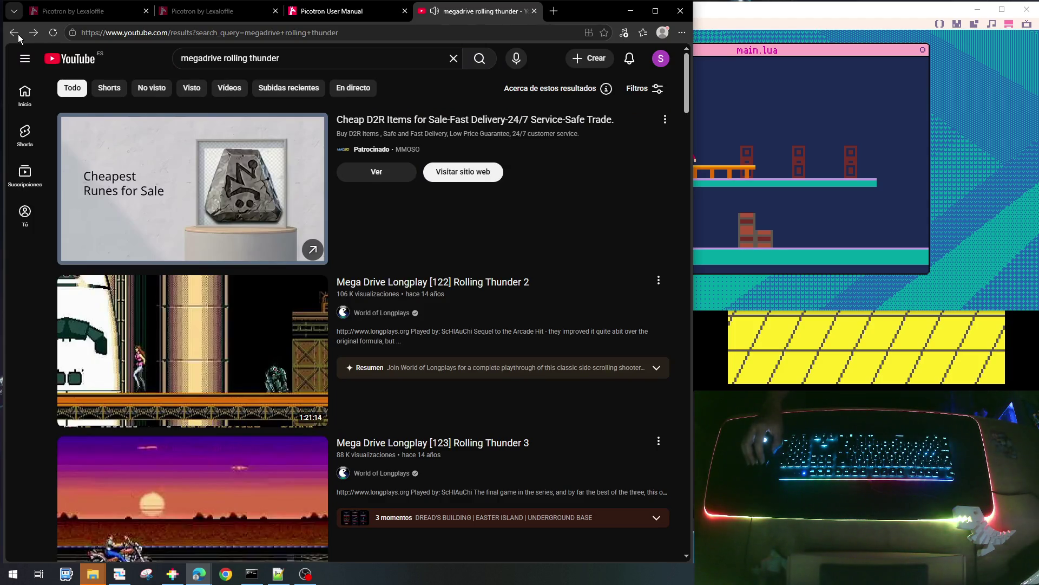
left_click(18, 34)
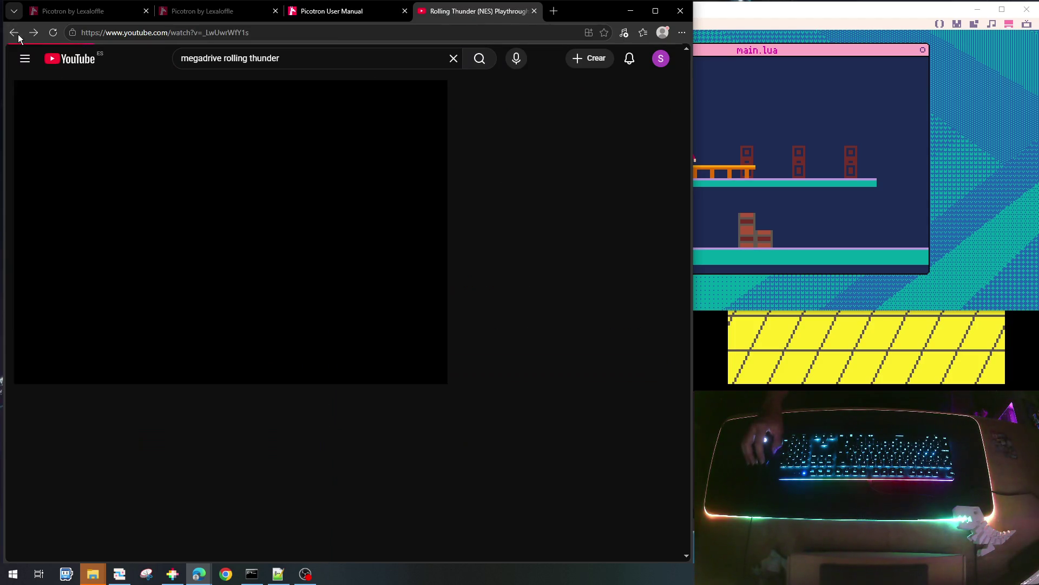
Go back and change the search to 'c64 rolling thunder'
left_click(11, 40)
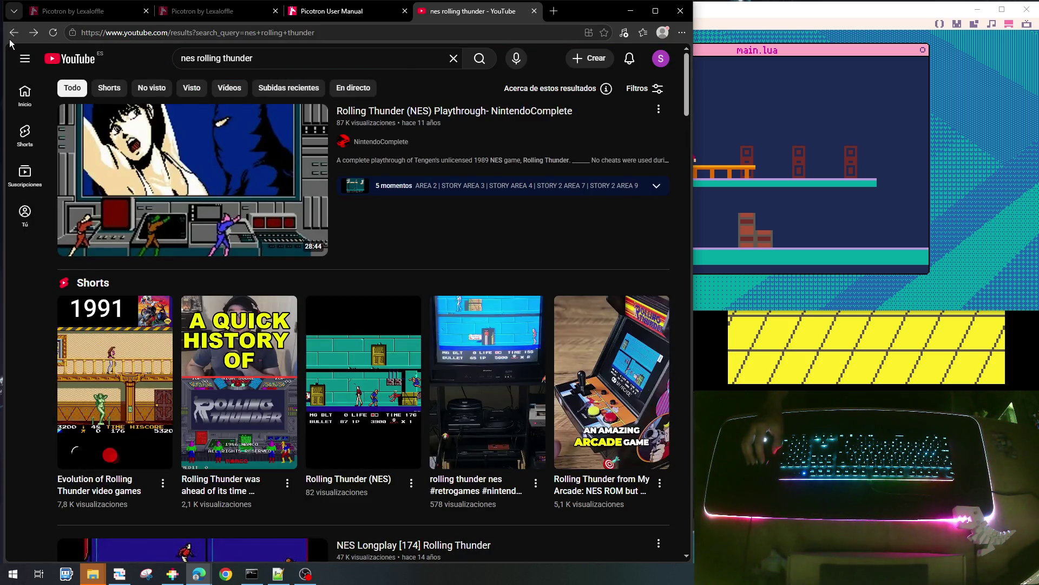
left_click(196, 57)
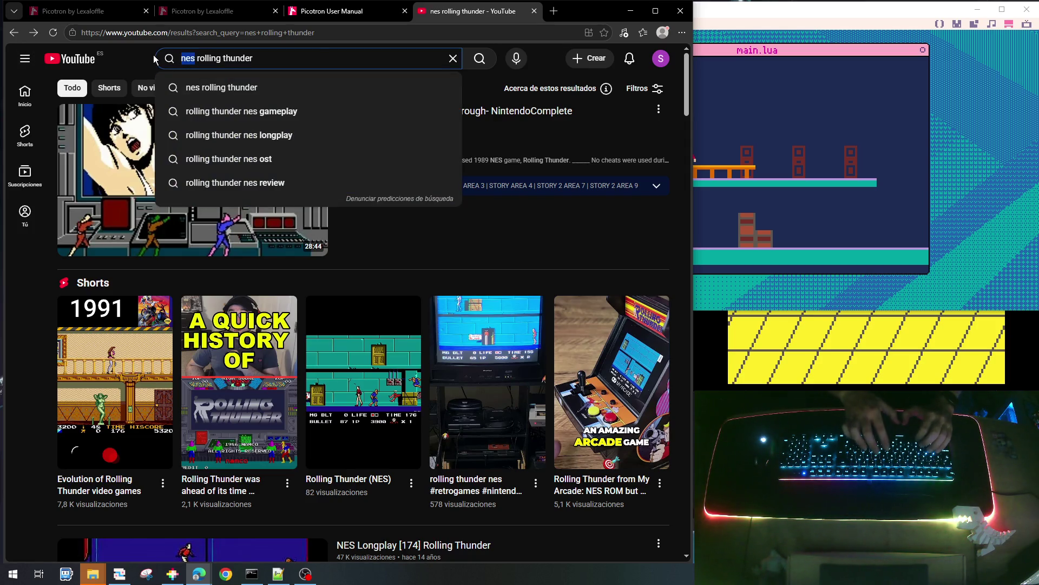
type("c64")
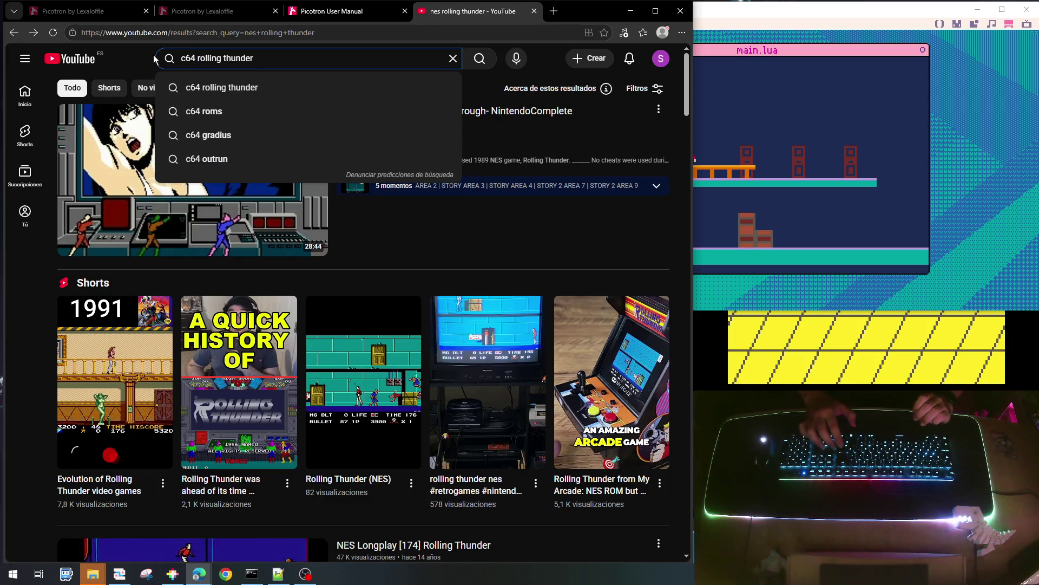
key("Return")
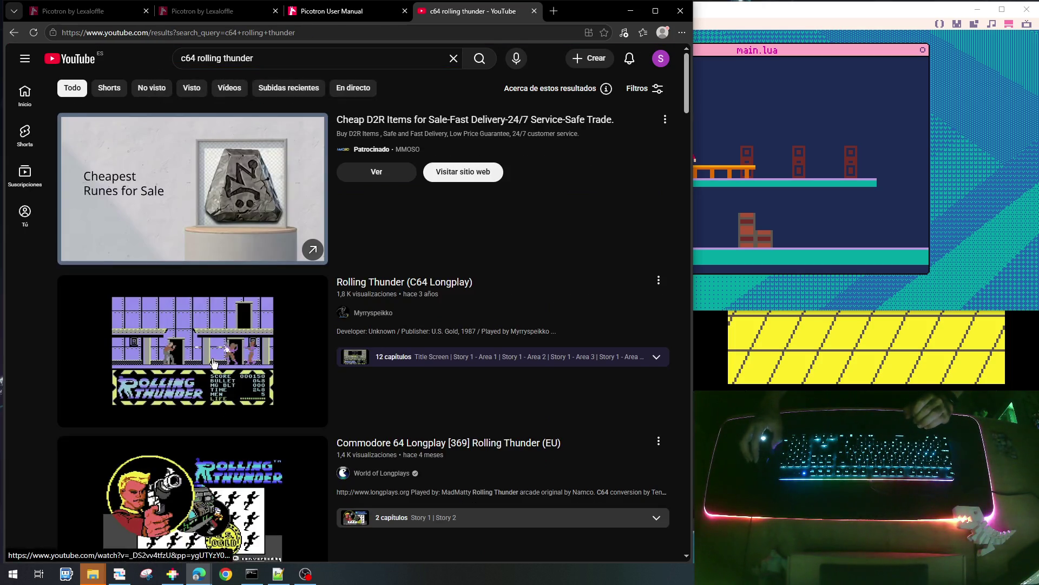
Watch Rolling Thunder (C64 Longplay) from about 0:19, then return to the results
mouse_move(215, 397)
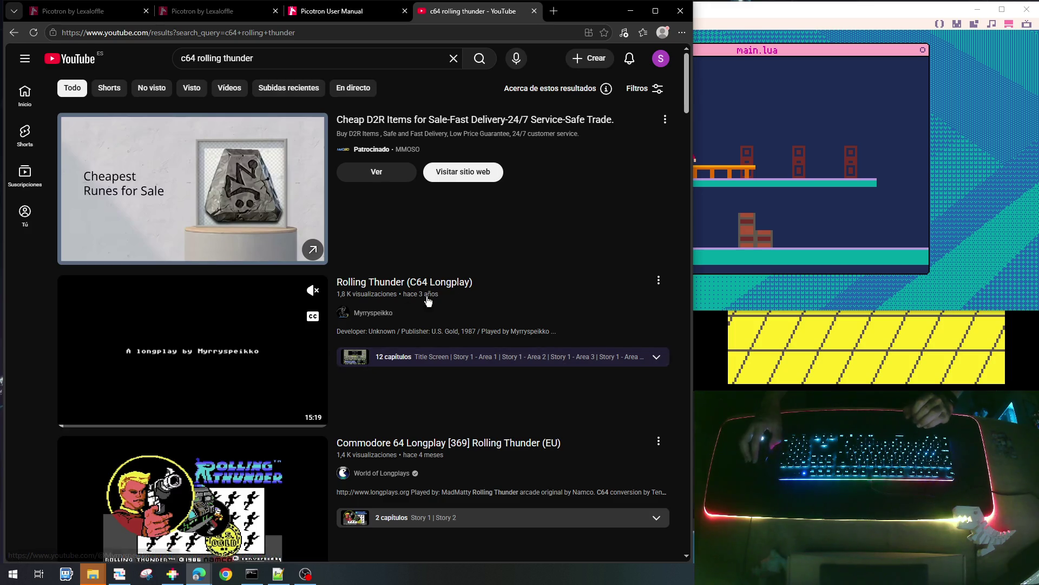
left_click(251, 329)
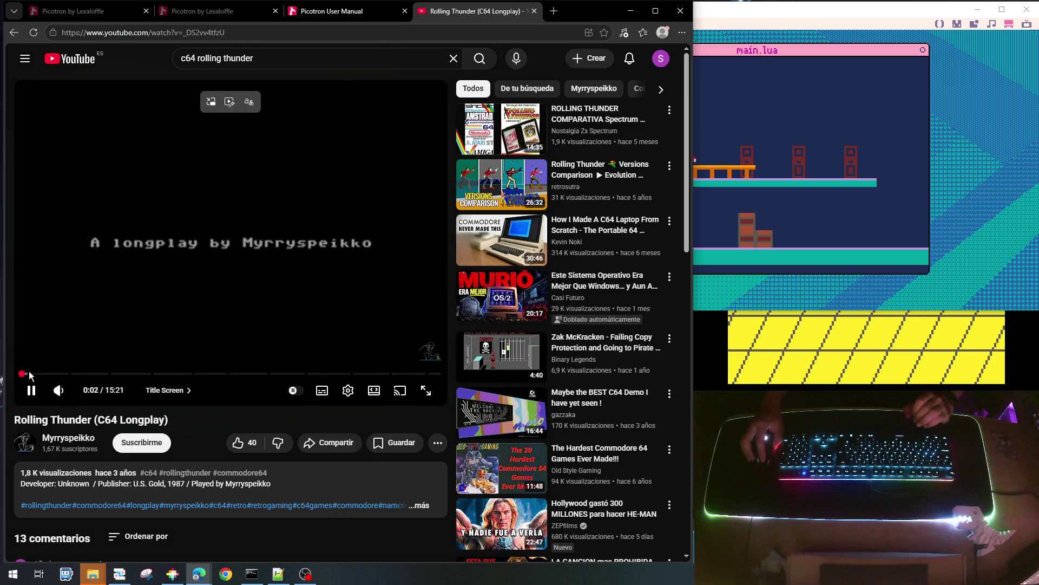
left_click_drag(40, 373, 30, 378)
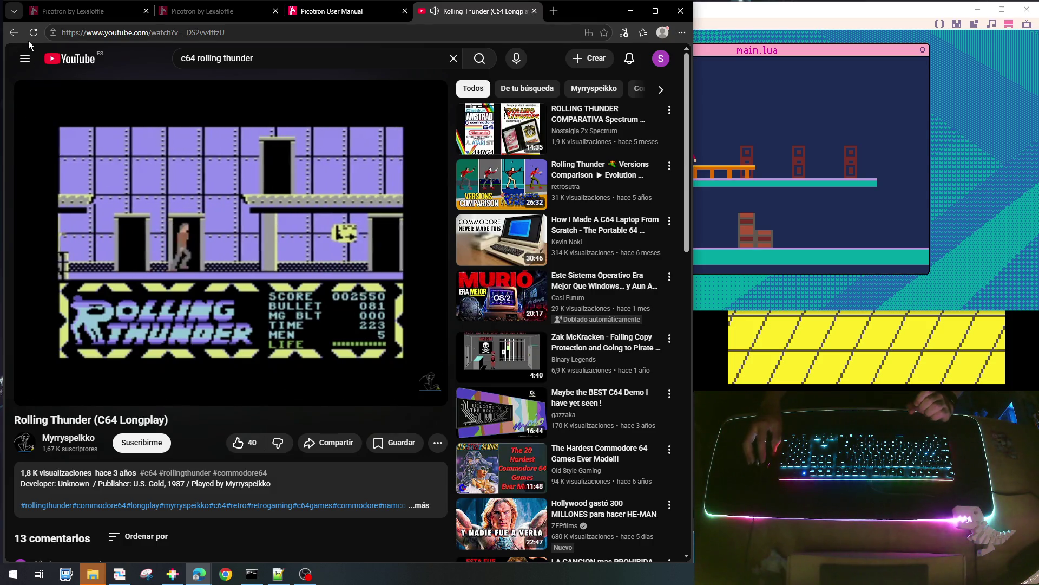
left_click(15, 33)
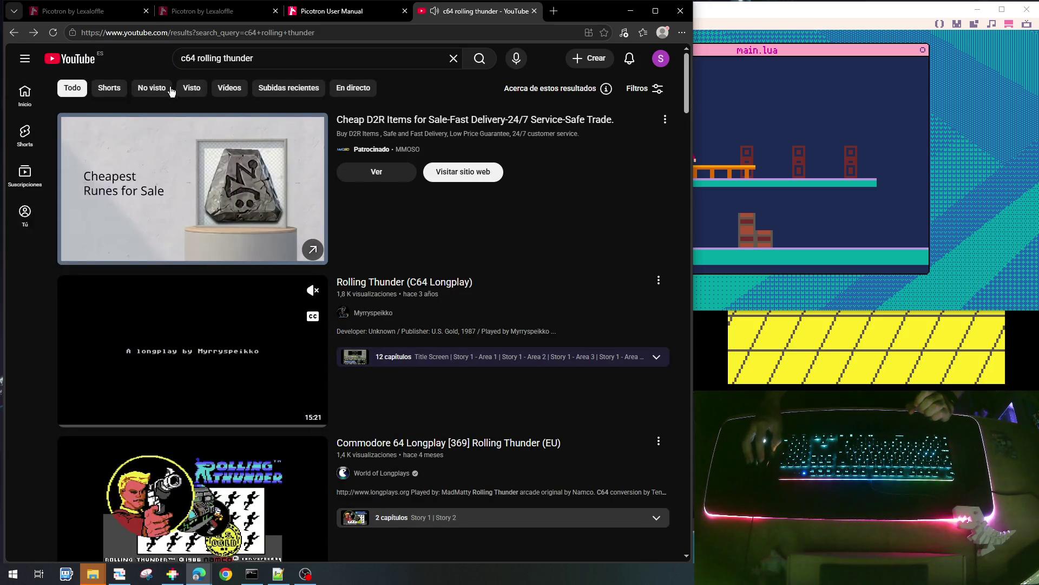
Change the search to 'zx spectrum rolling thunder'
left_click_drag(198, 59, 176, 55)
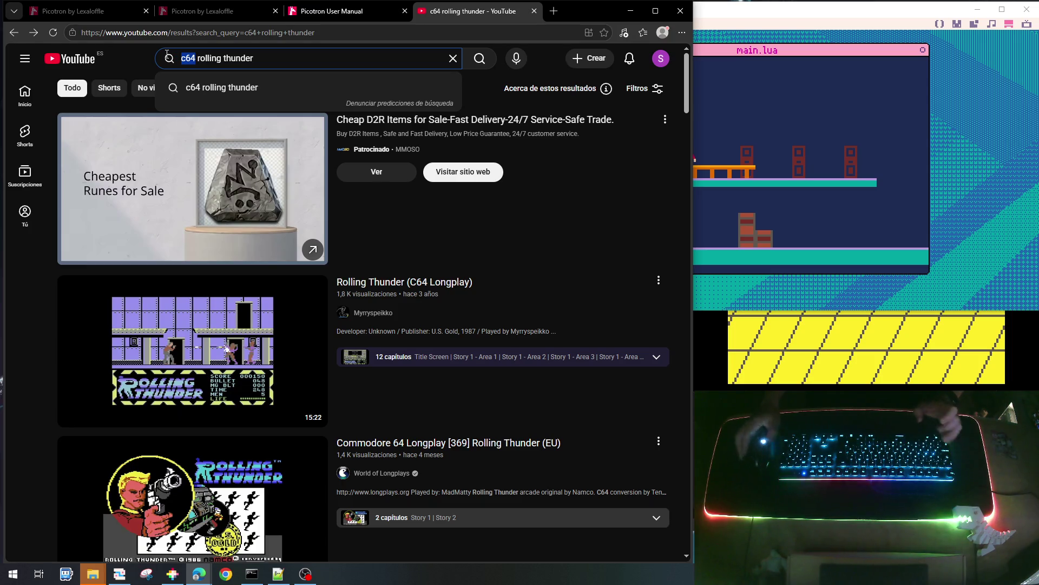
type("zx s")
type("pectru")
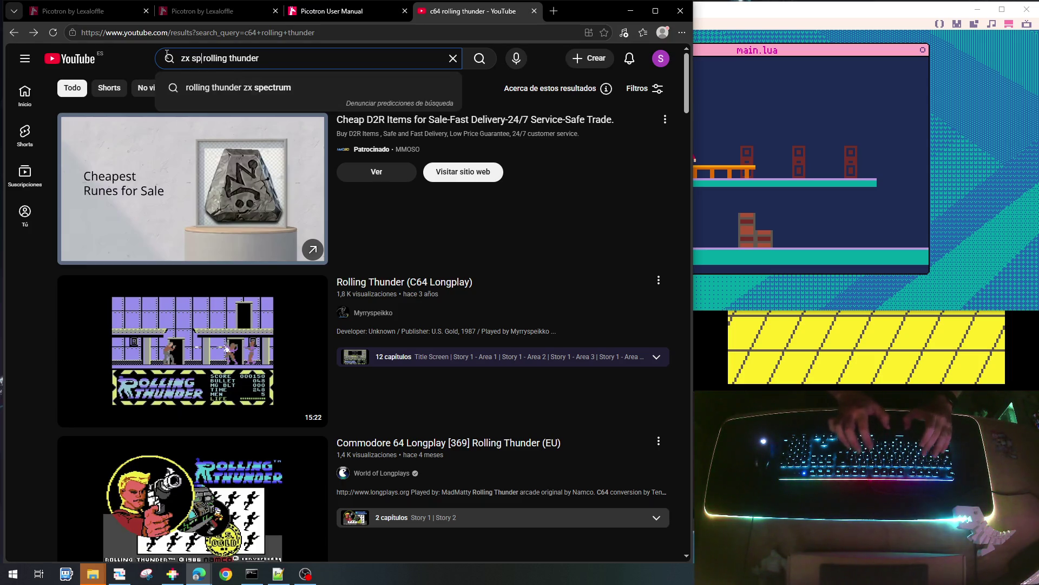
type("m")
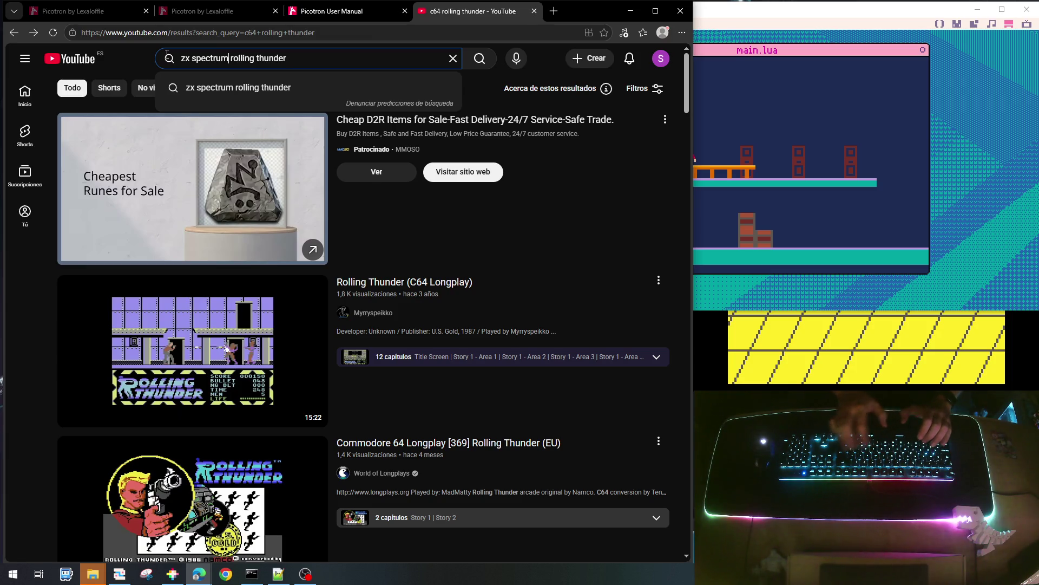
key("Return")
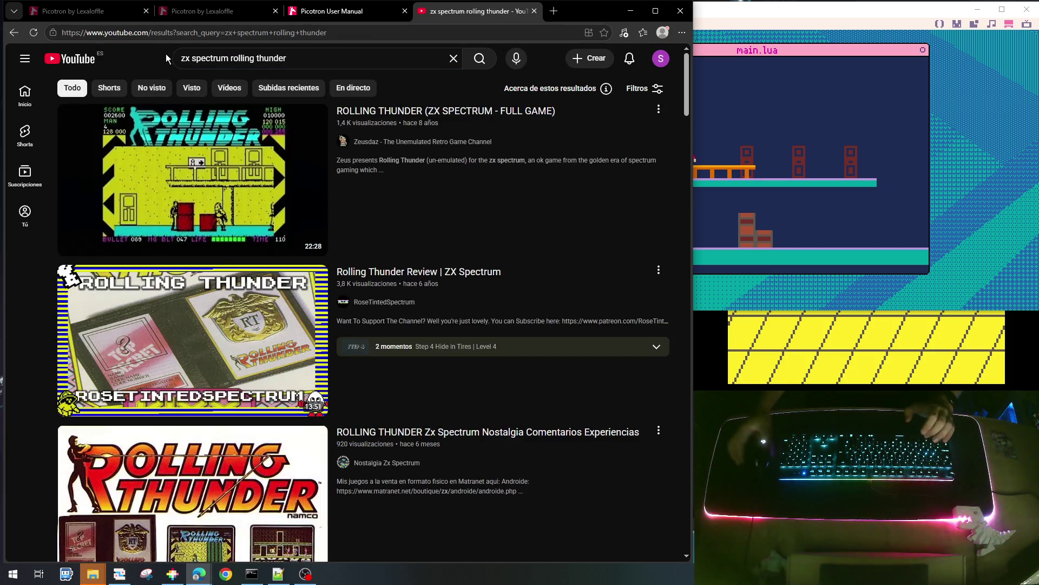
Watch ROLLING THUNDER (ZX SPECTRUM - FULL GAME) from the title screen near 0:36, then go back
left_click(249, 192)
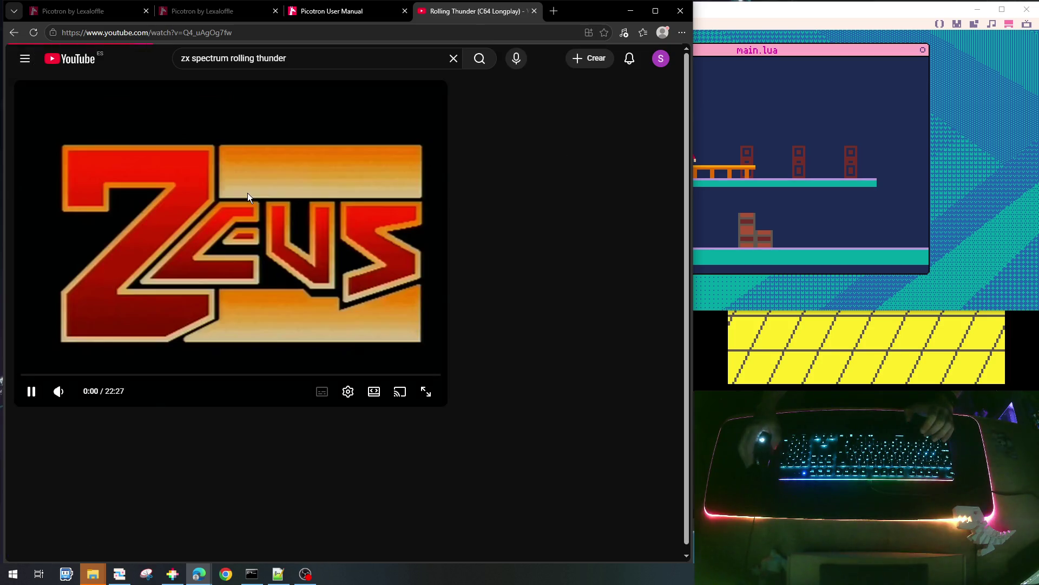
left_click(33, 375)
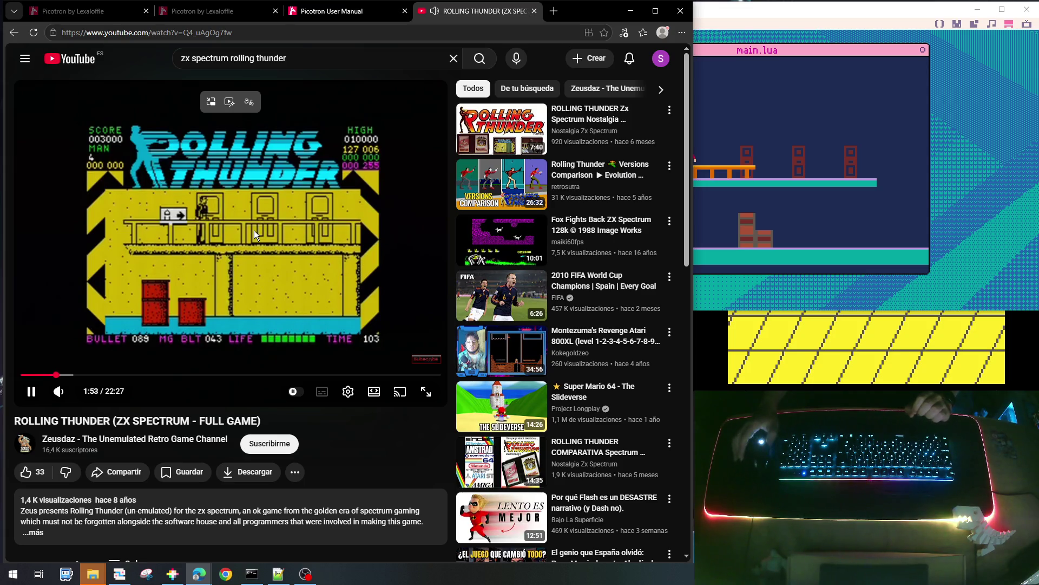
left_click(14, 36)
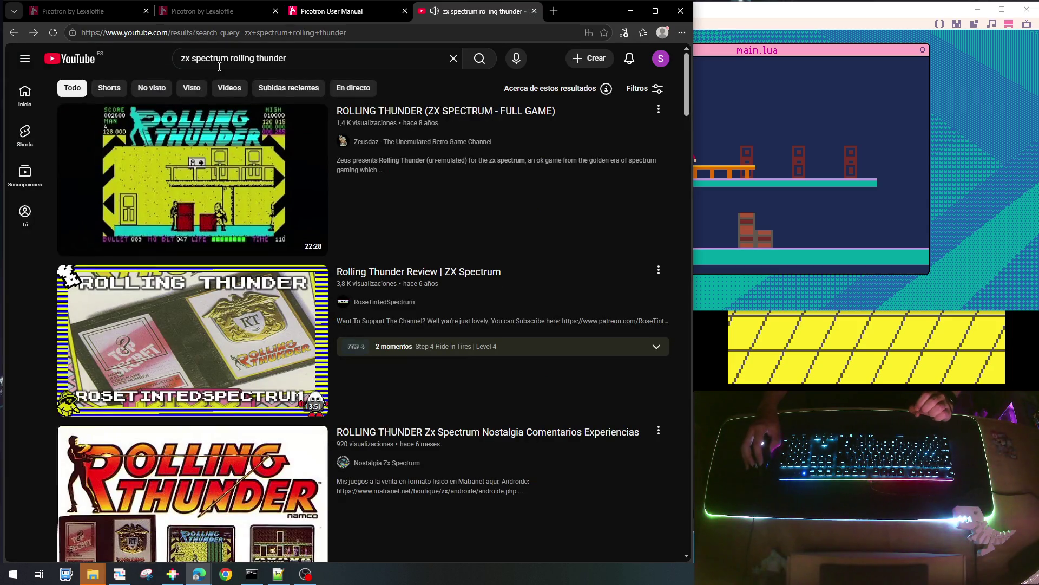
left_click_drag(231, 58, 174, 55)
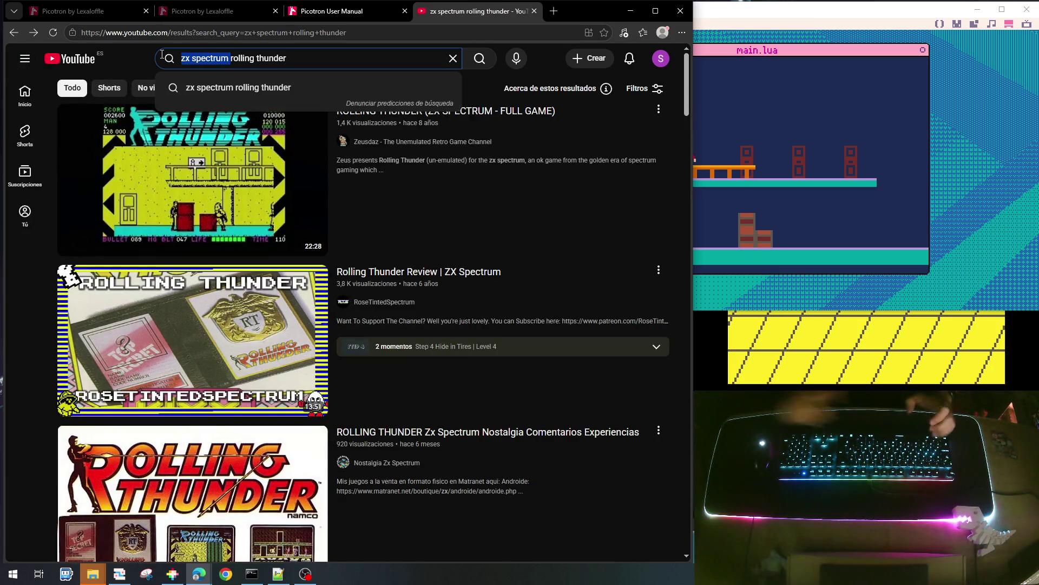
Search 'amstrad cpc rolling thunder' and watch the Amstrad CPC Cheatrun video past Area 1
type("amstrad ")
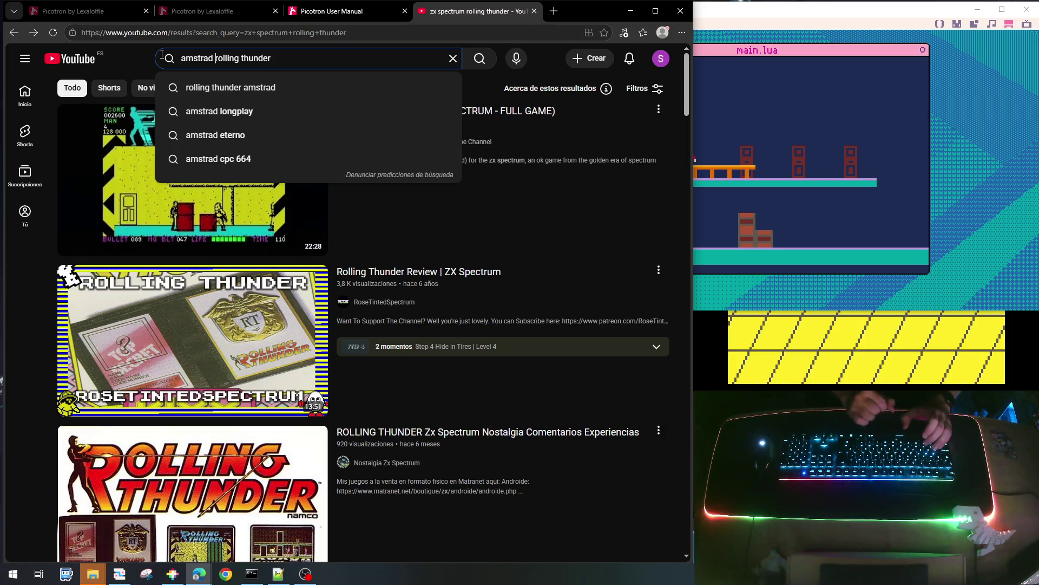
type("cp")
key("Return")
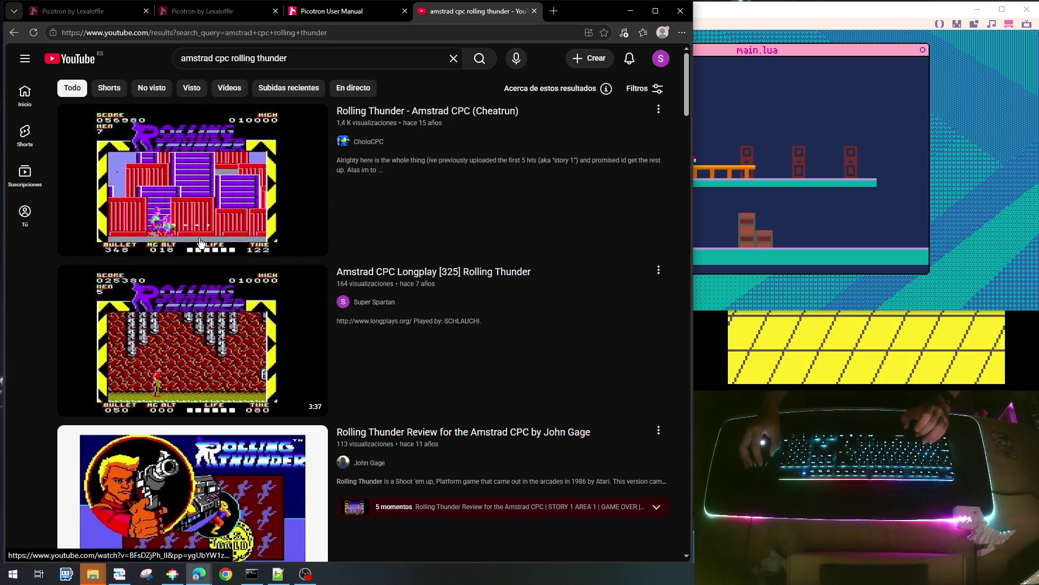
mouse_move(200, 243)
mouse_move(232, 375)
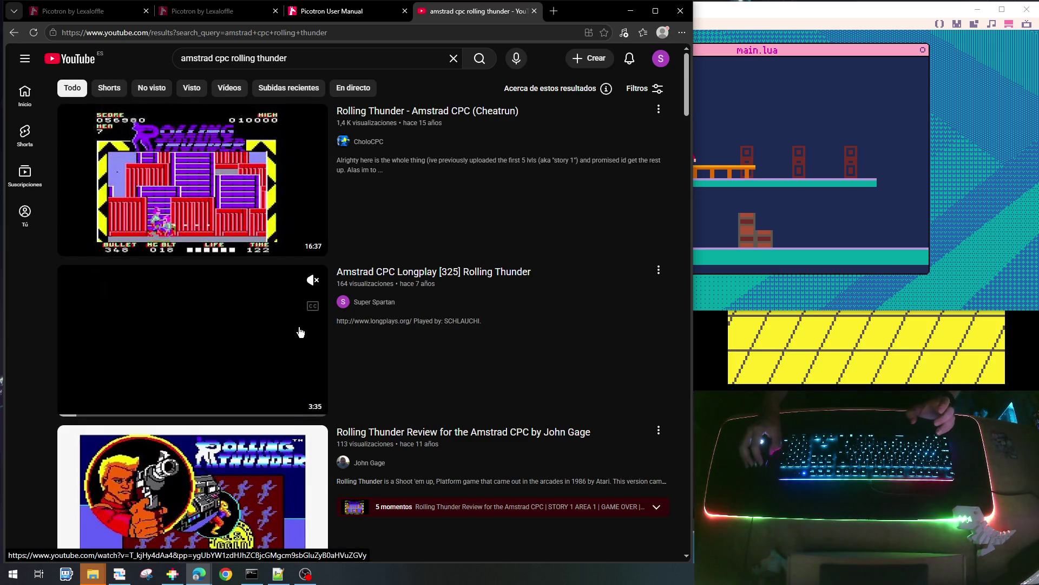
left_click(237, 146)
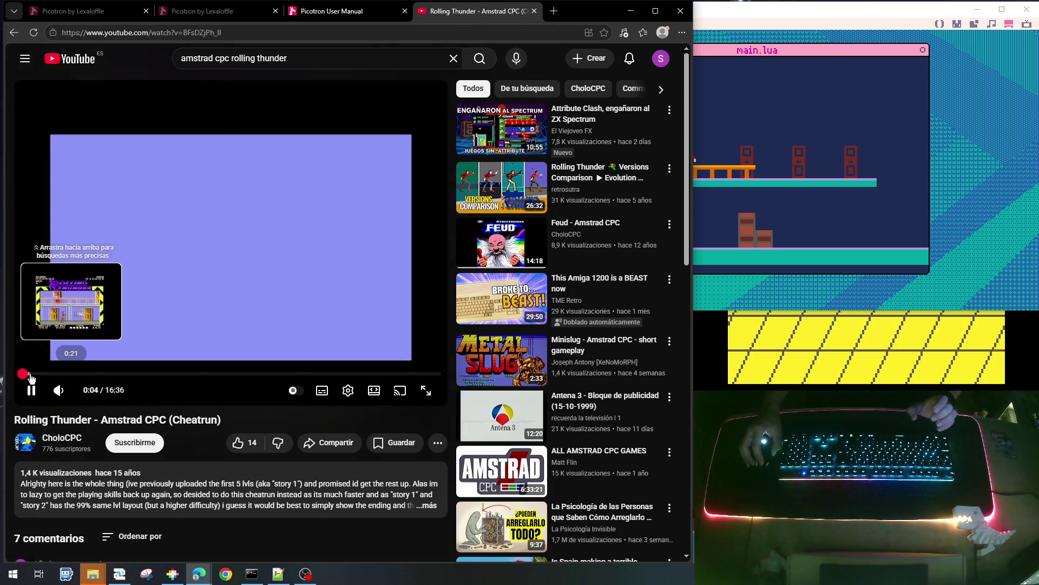
left_click(31, 376)
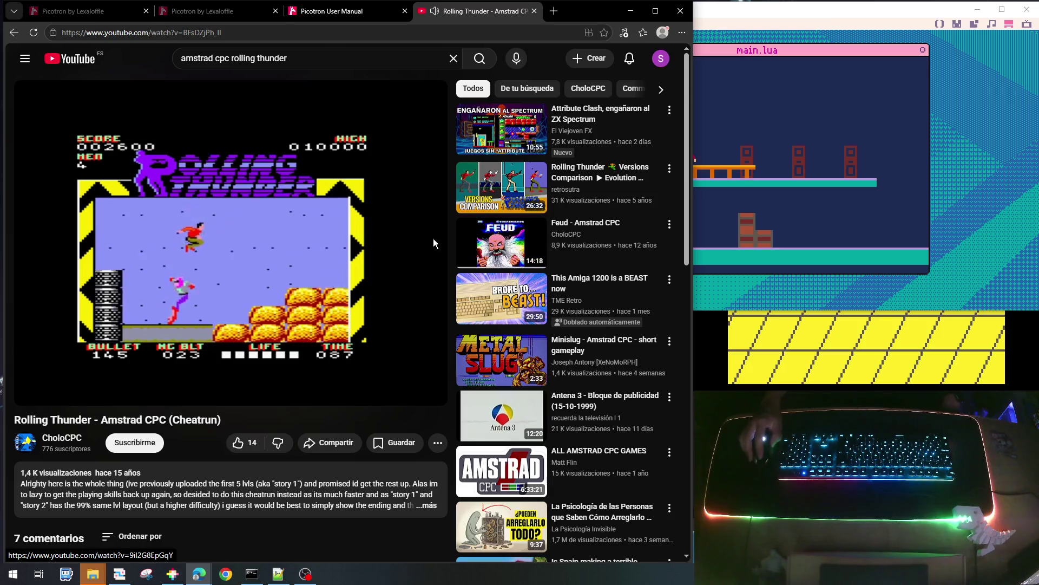
mouse_move(365, 221)
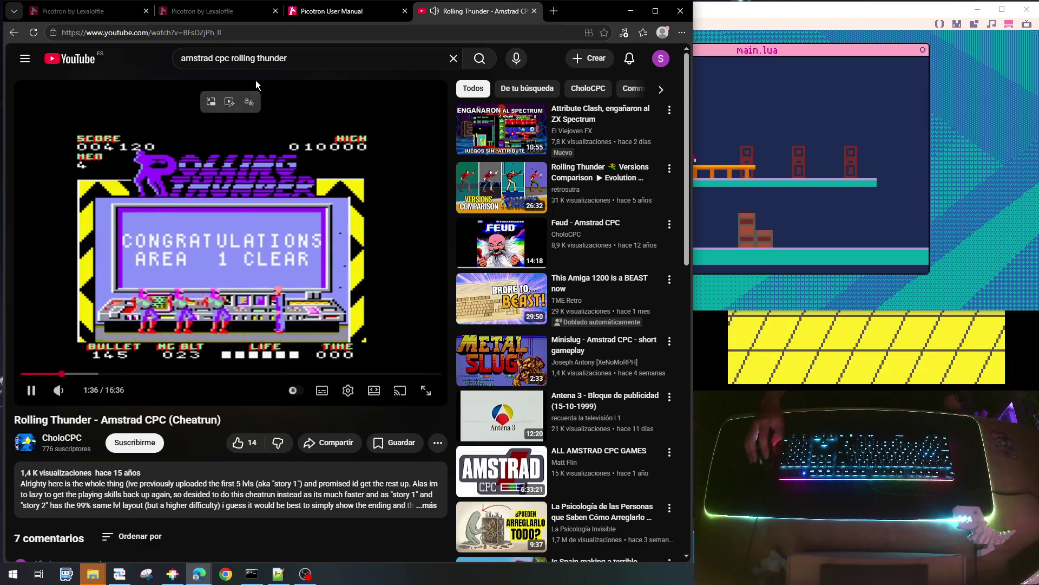
left_click_drag(223, 58, 180, 56)
Search 'atari st rolling thunder' and open the Rolling Thunder - Atari ST video
type("atari st")
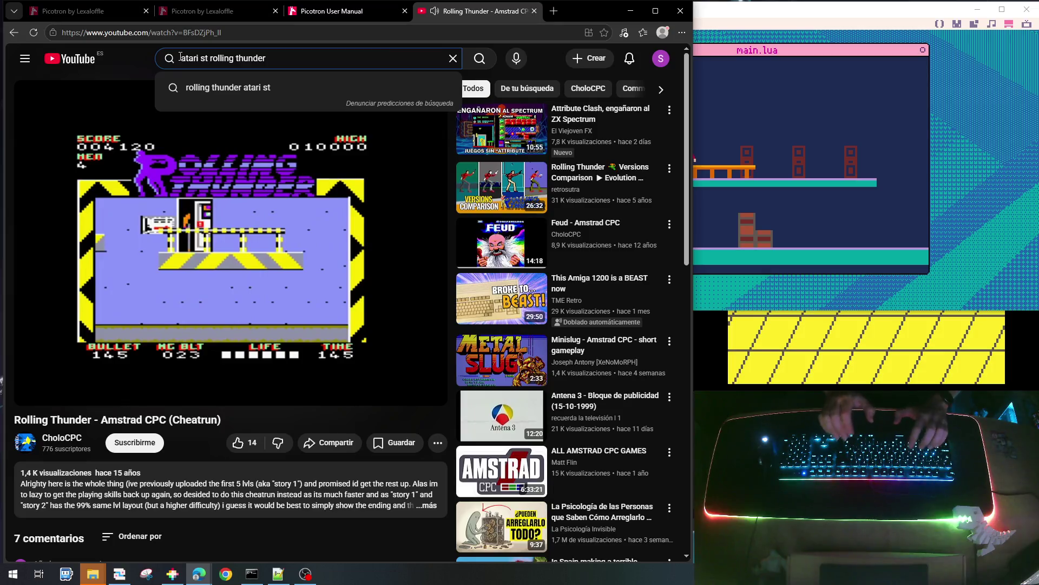
key("Return")
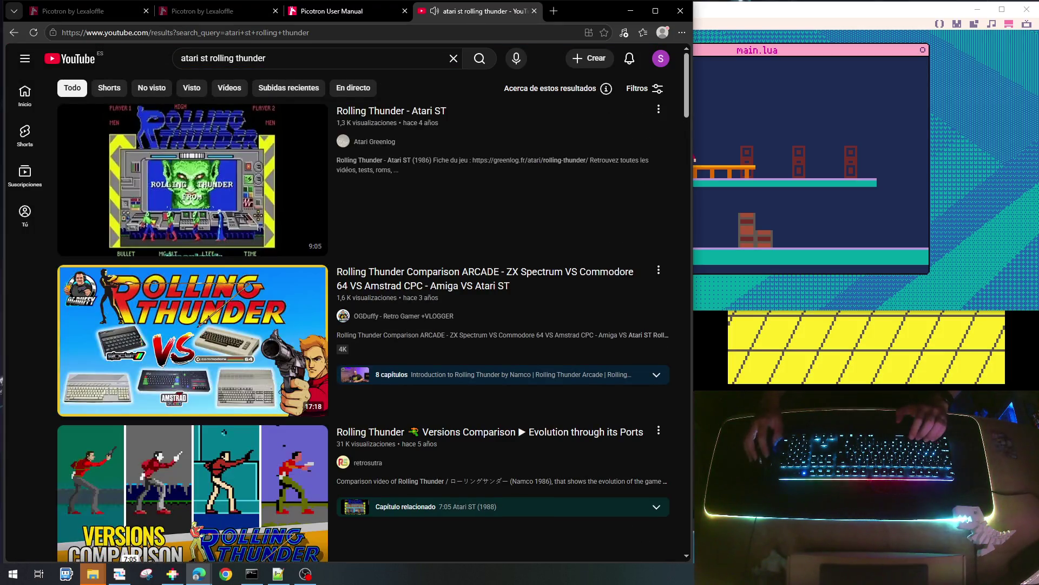
mouse_move(313, 181)
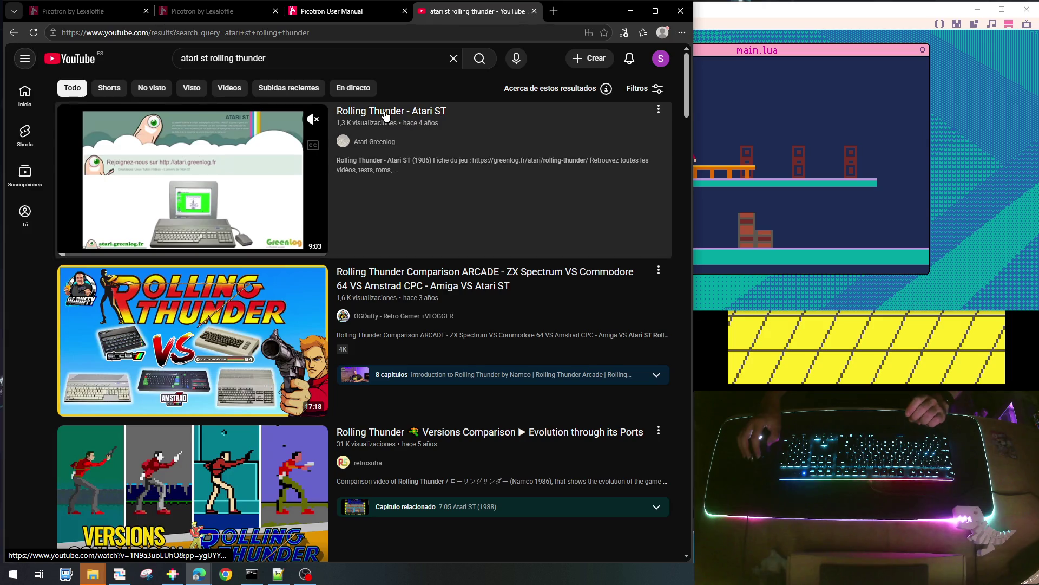
left_click(386, 111)
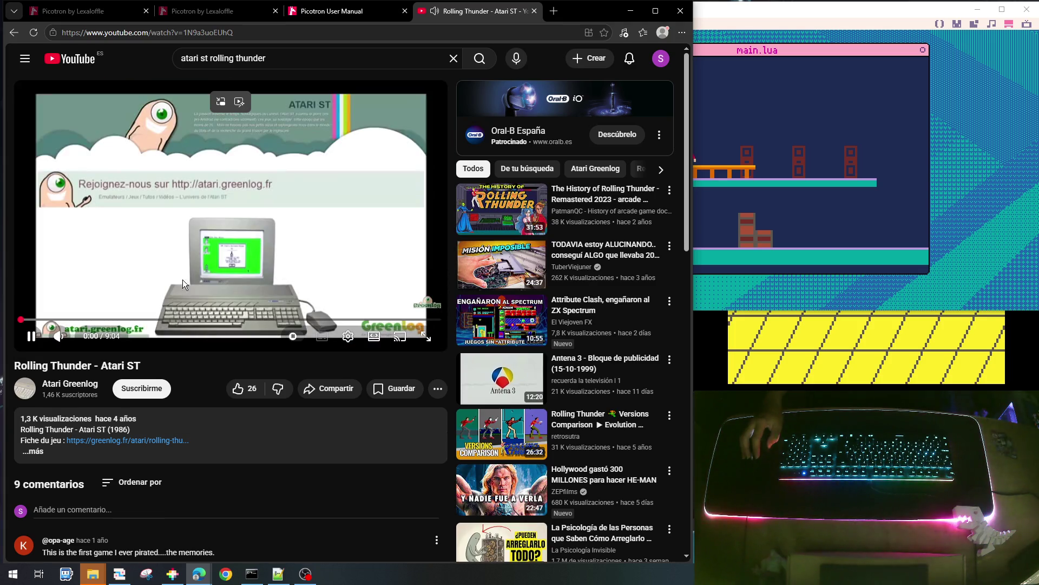
Skip the intro to the title screen, watch, then return to the Atari ST results
left_click(35, 321)
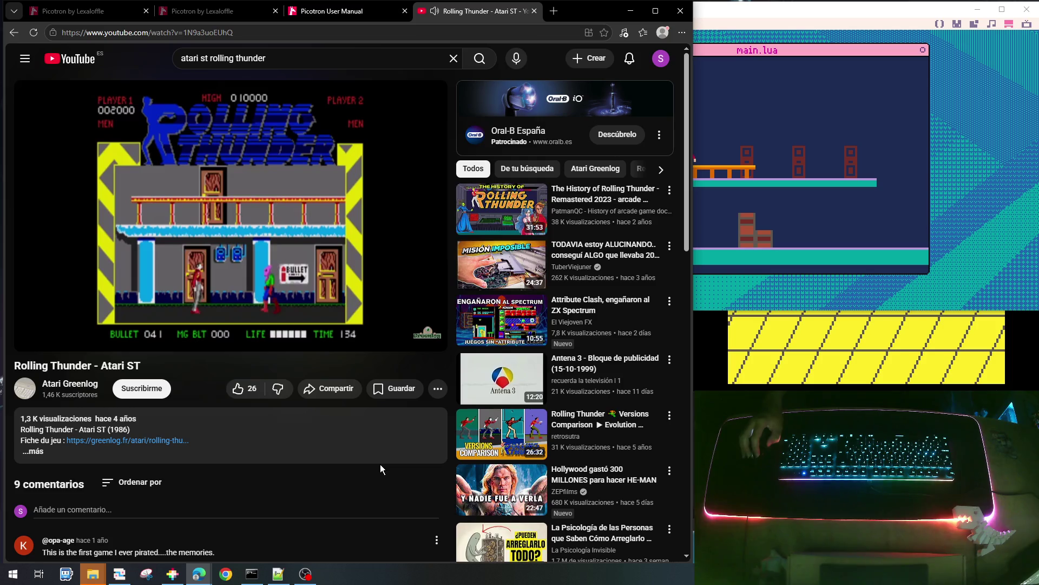
left_click(376, 464)
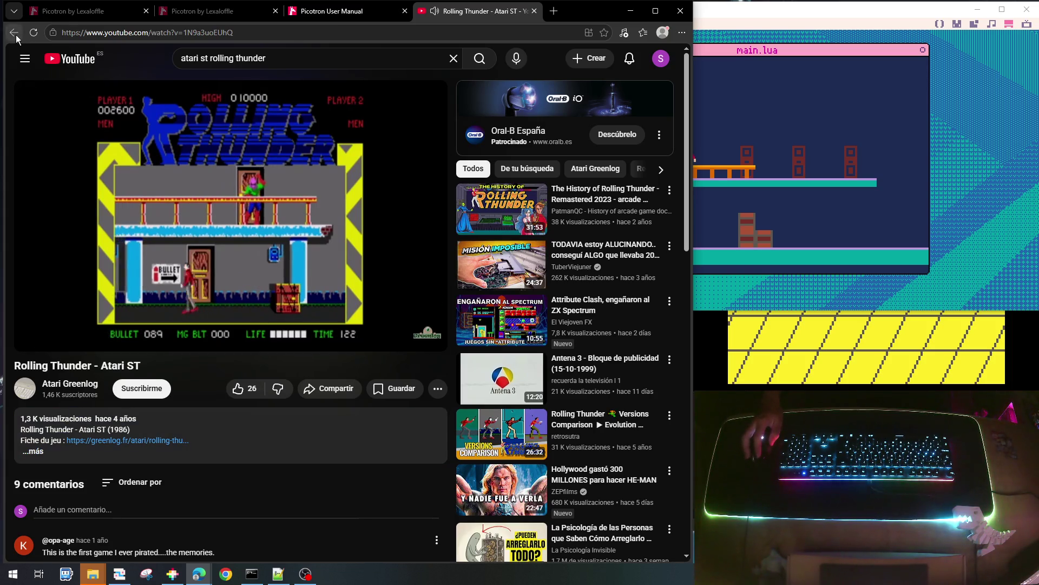
key("alt+Left")
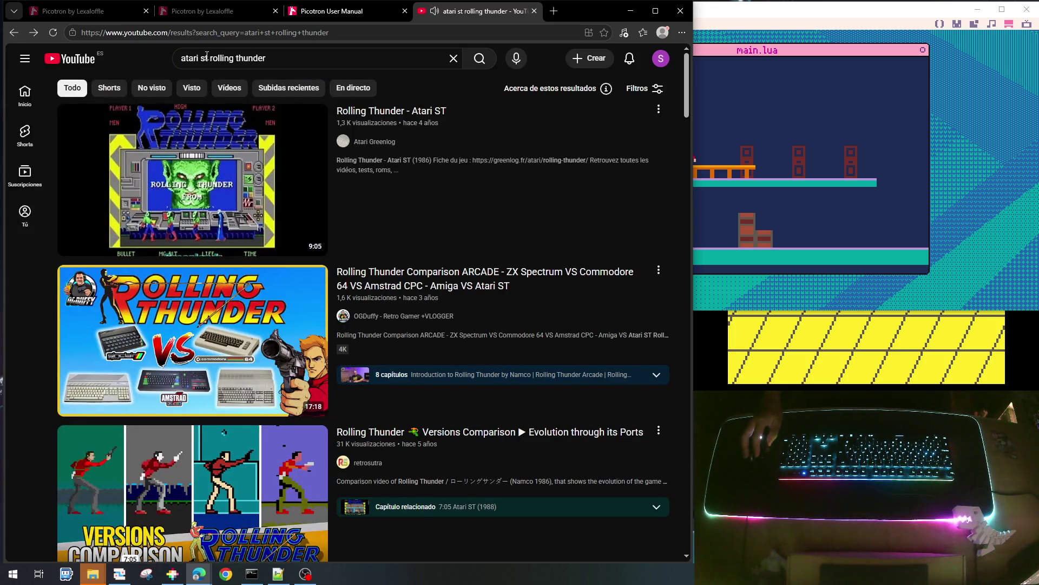
left_click_drag(208, 57, 175, 56)
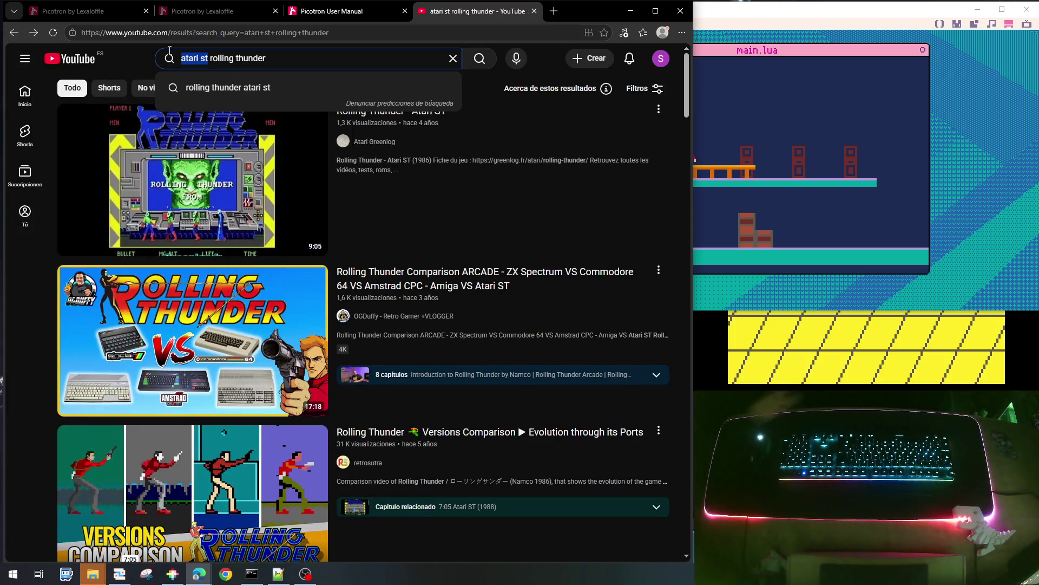
Search 'amiga rolling thunder' and play the Amiga 500 Longplay [330] Rolling Thunder video
type("amiga")
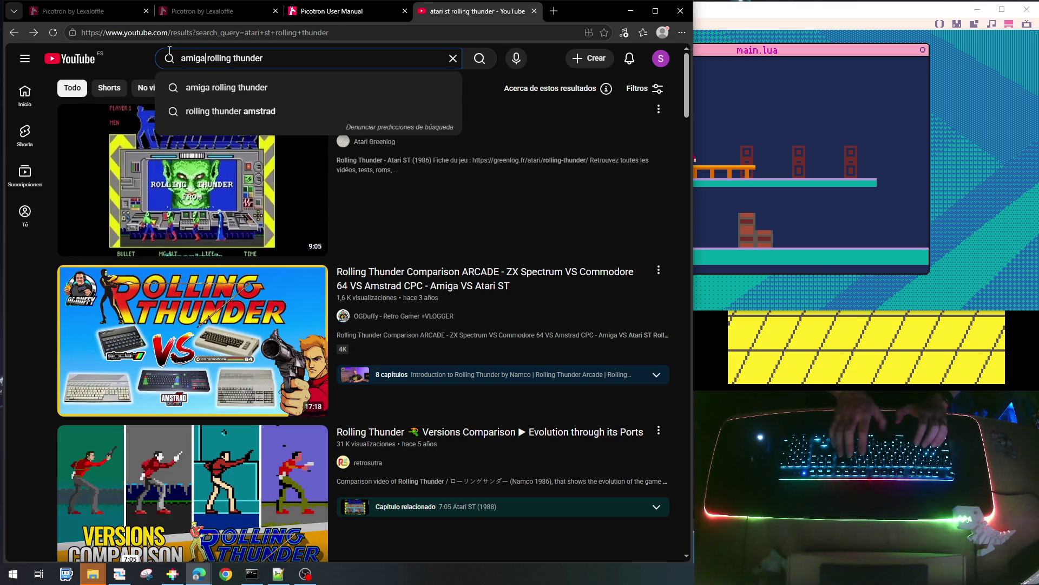
key("Return")
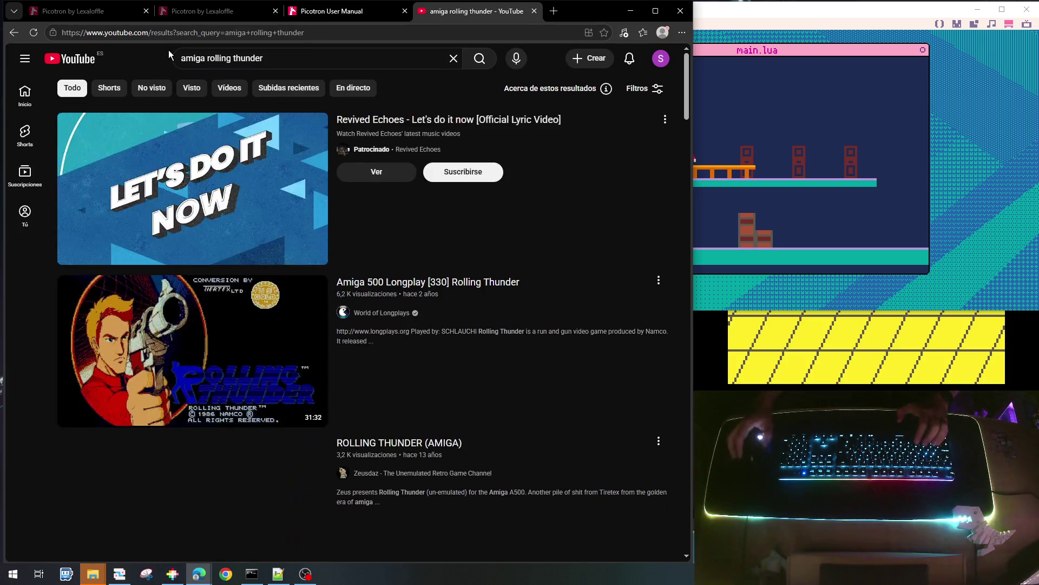
left_click(416, 282)
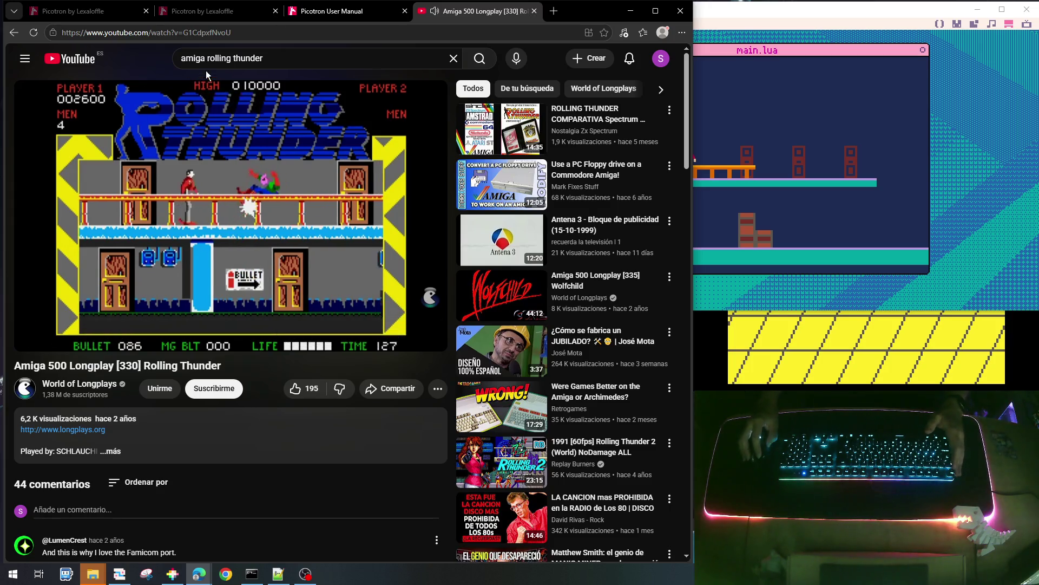
left_click_drag(208, 58, 263, 58)
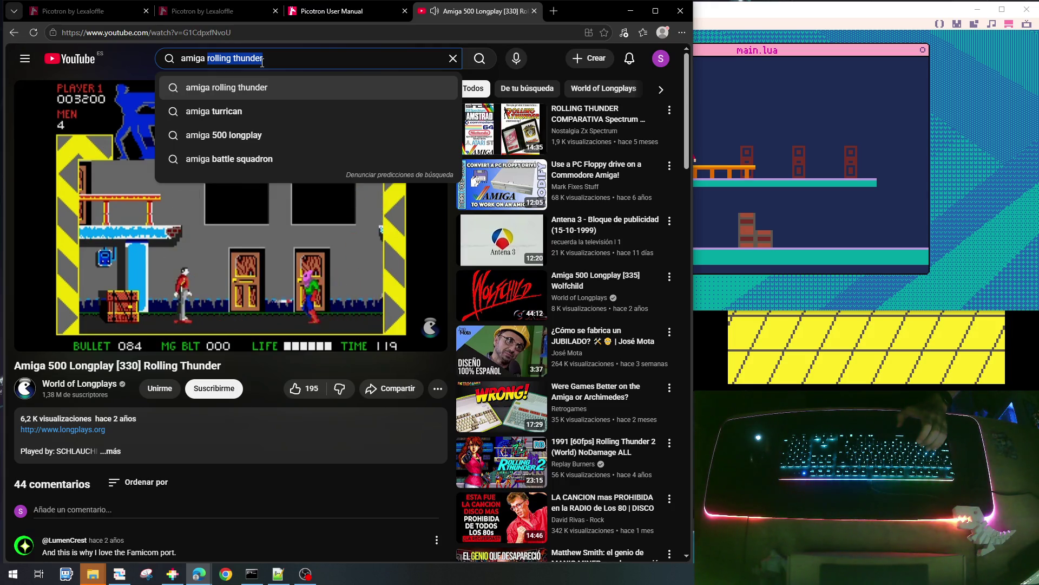
Search 'amiga shadow of the beast' and open the Shadow of the Beast Longplay (Amiga)
type("tiger")
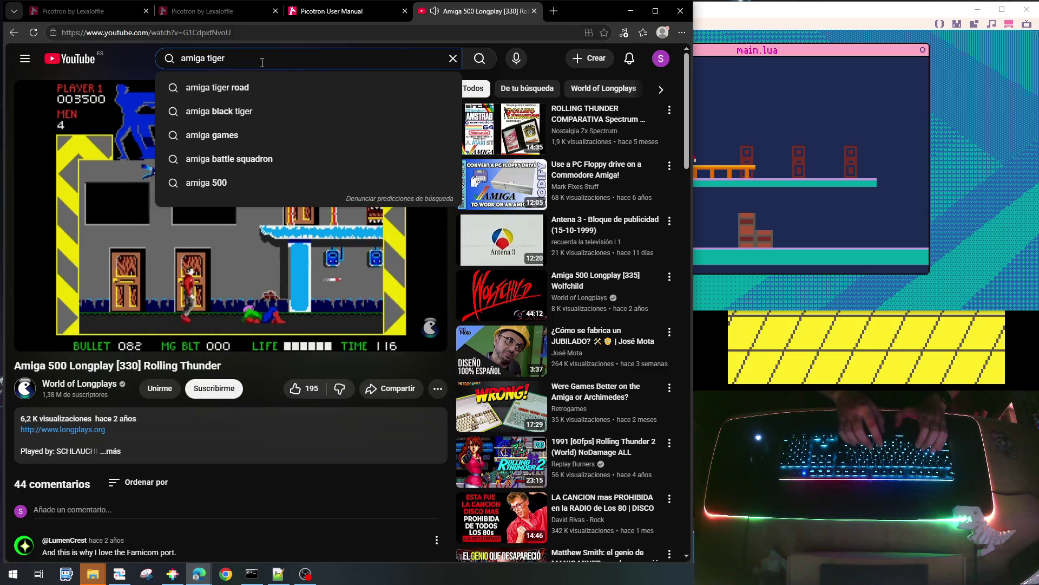
key("BackSpace")
key("BackSpace")
key("BackSpace")
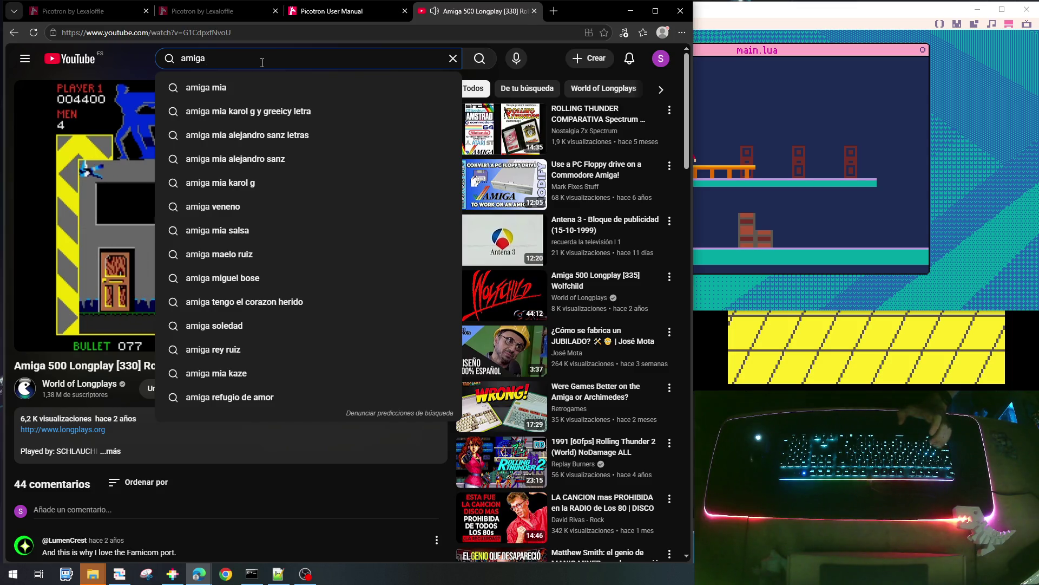
type(" shadow")
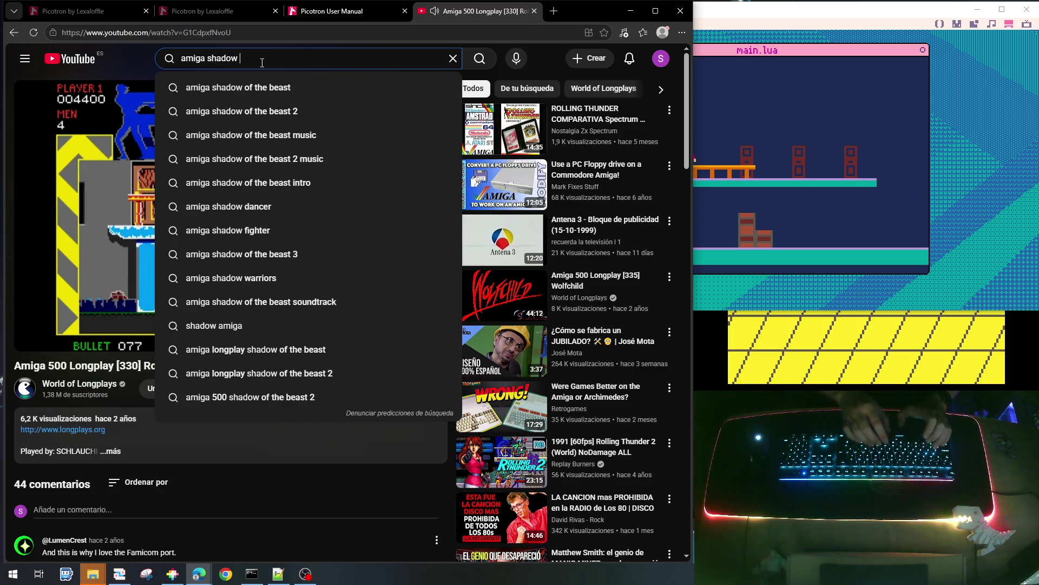
left_click(268, 91)
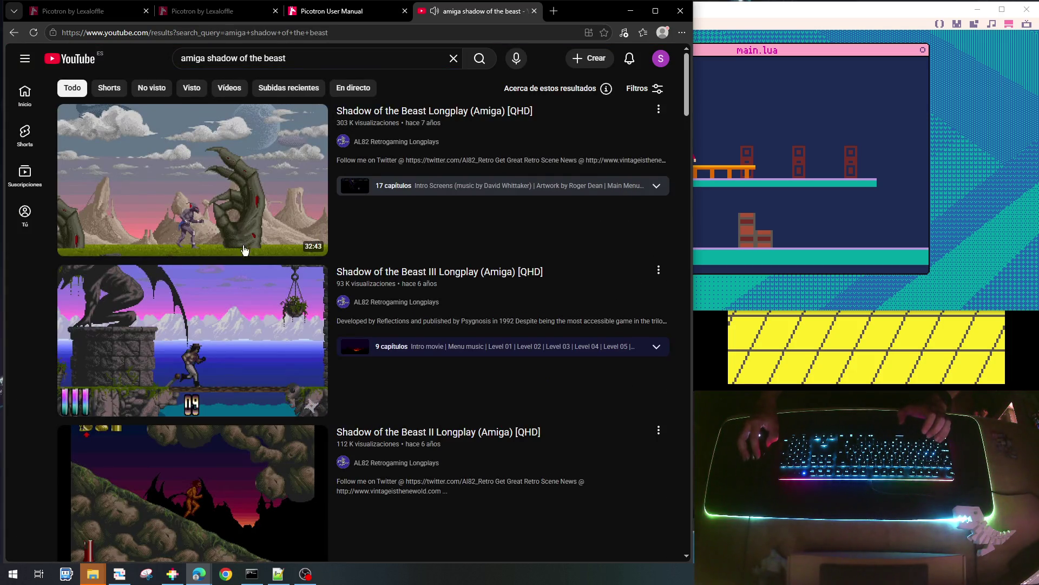
left_click(243, 204)
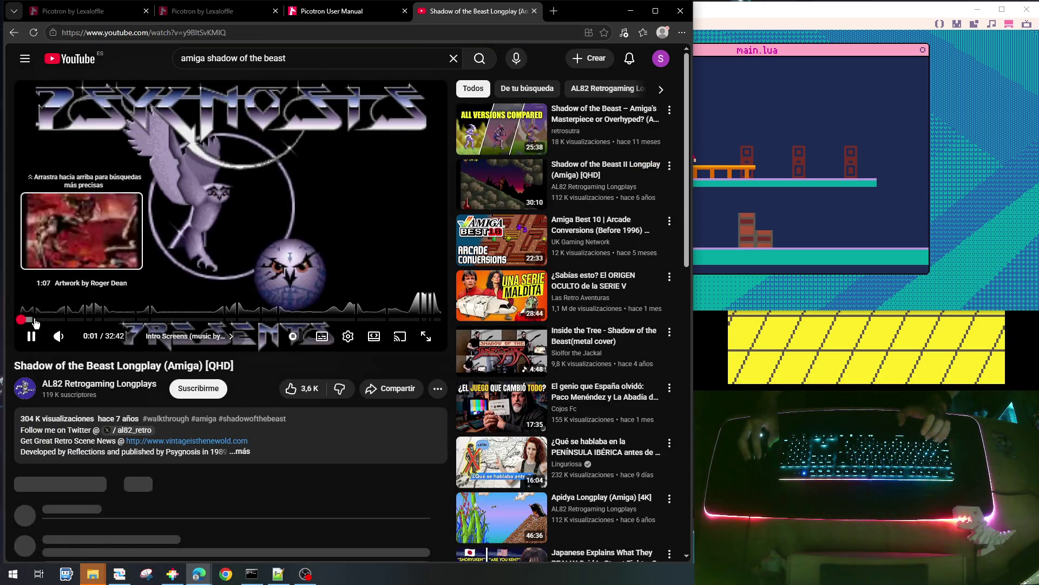
Seek through the intro, Main Menu and Game Start chapters to 'Inside the Tree'
left_click(37, 321)
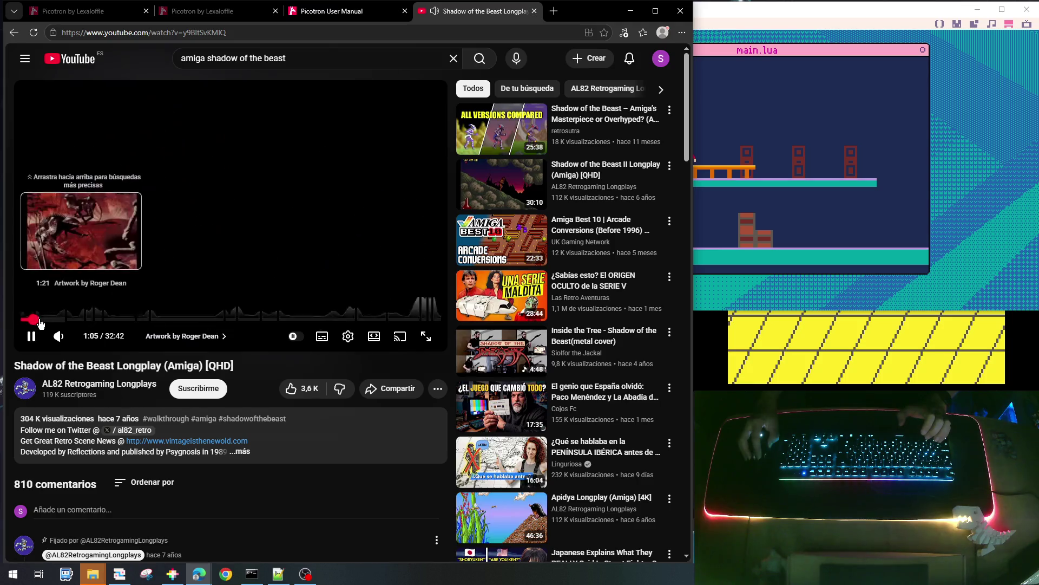
left_click(41, 321)
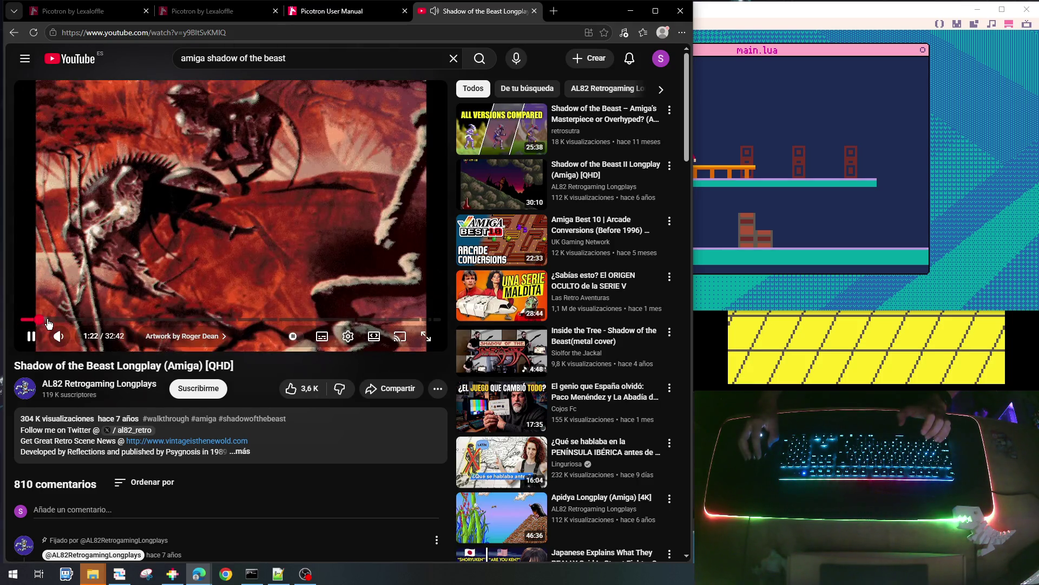
left_click(54, 321)
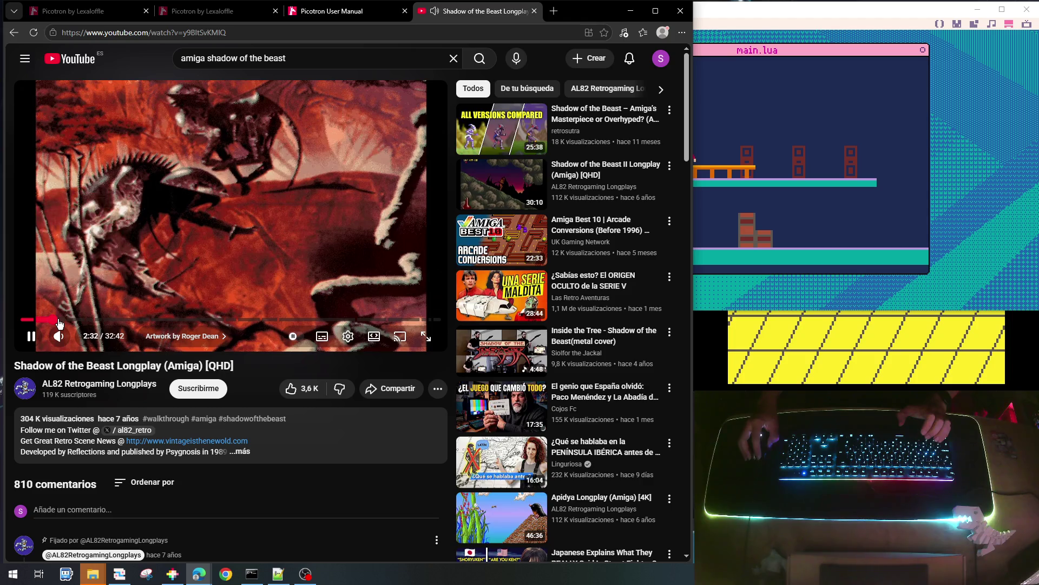
left_click(67, 321)
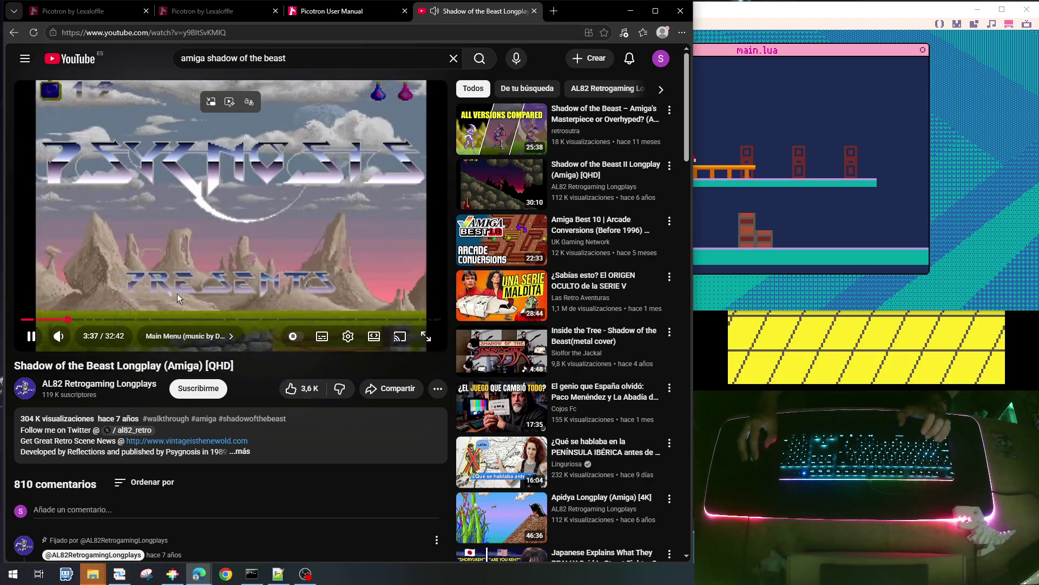
left_click(75, 320)
left_click(88, 320)
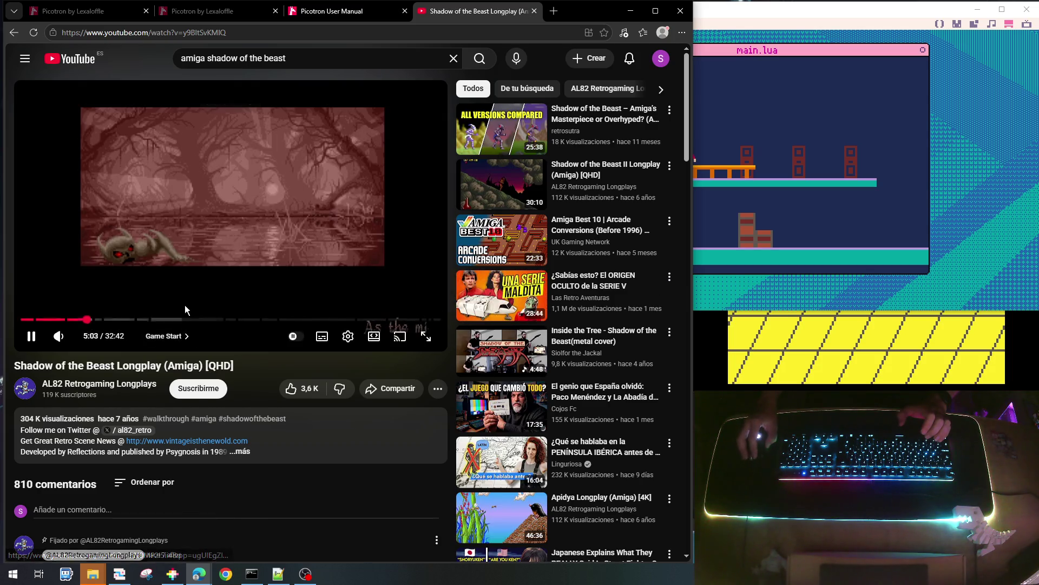
left_click(93, 321)
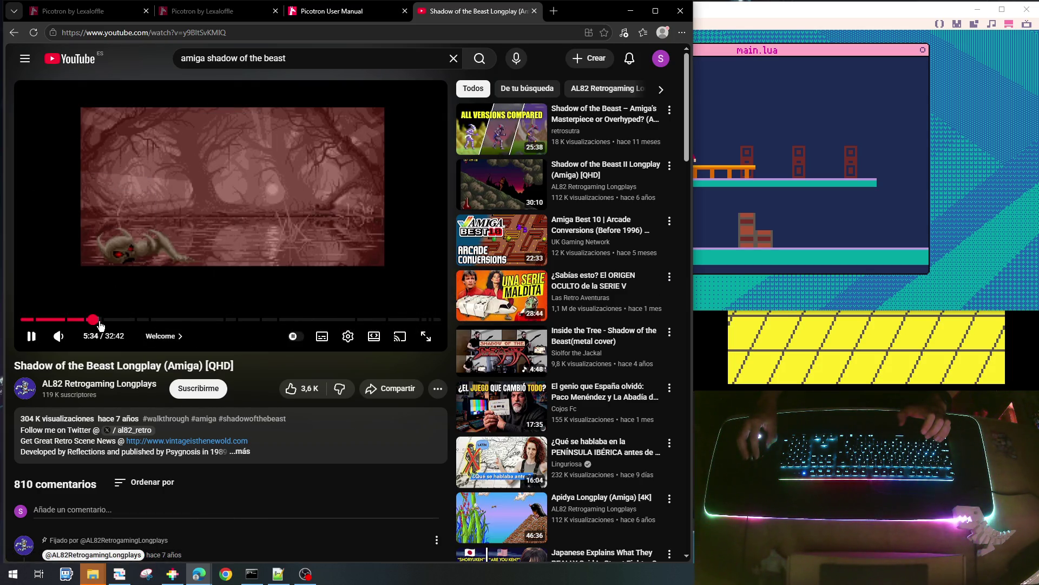
left_click(107, 321)
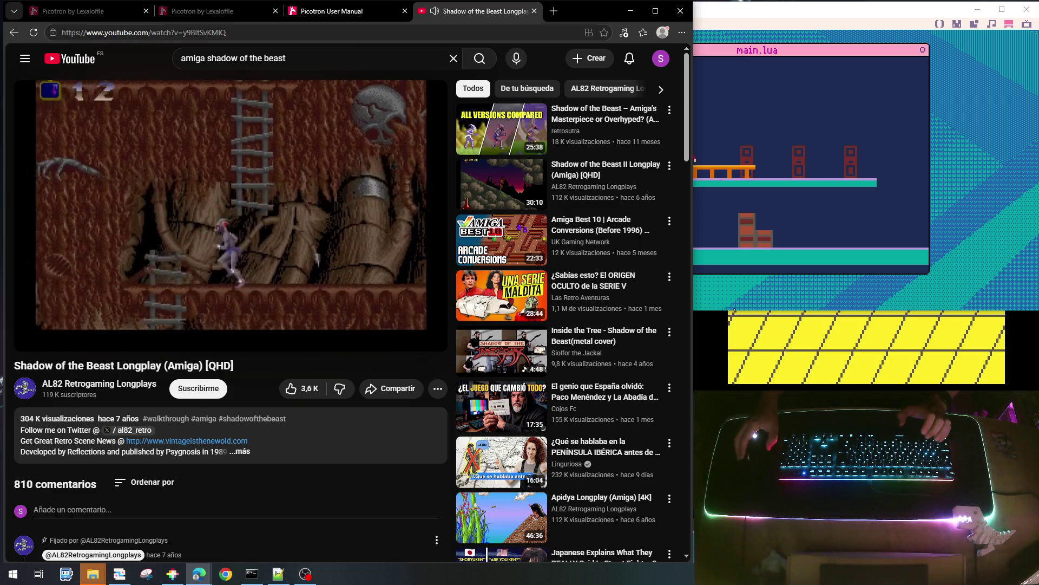
mouse_move(229, 183)
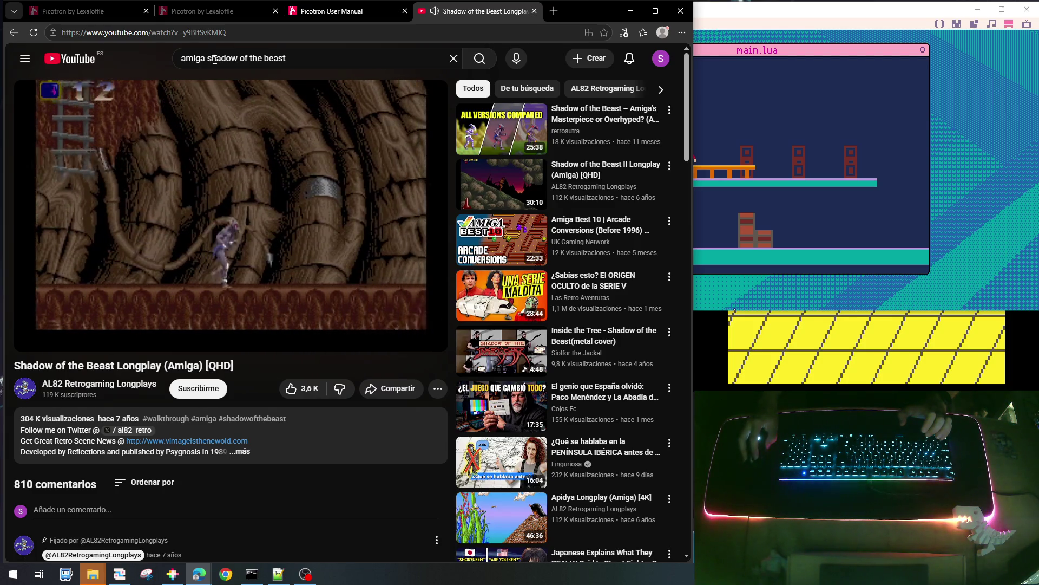
Change the search to 'amiga gods'
left_click_drag(208, 59, 305, 59)
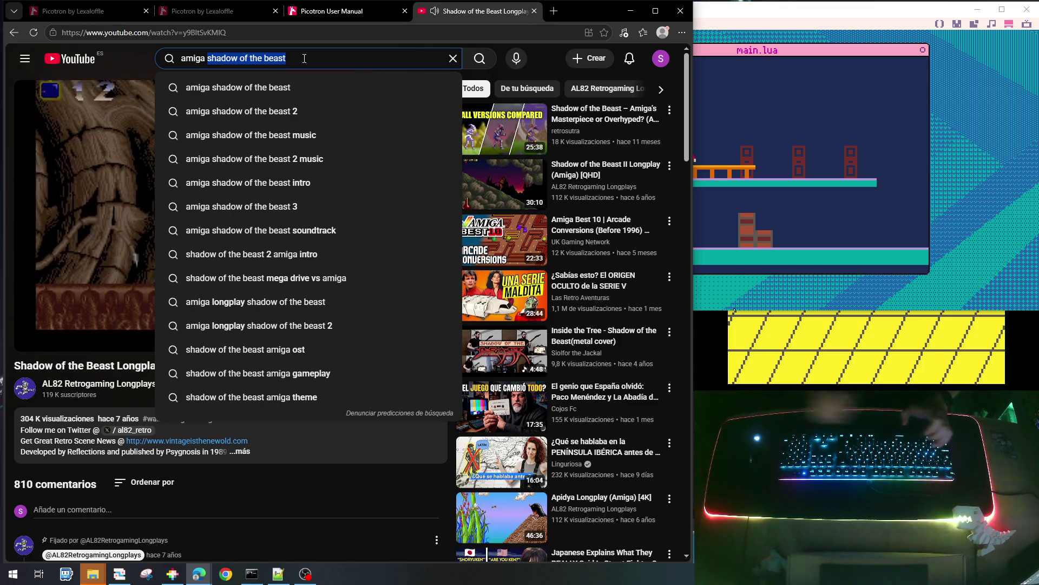
type("gods")
key("Return")
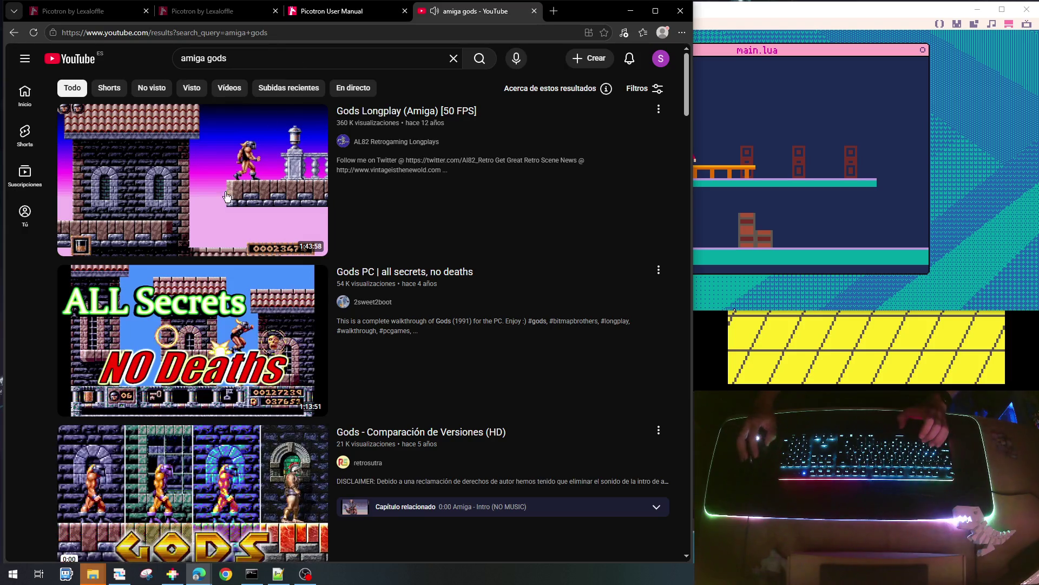
Play Gods Longplay (Amiga) [50 FPS], skip the ad, and seek past 2:24 into gameplay
left_click(396, 120)
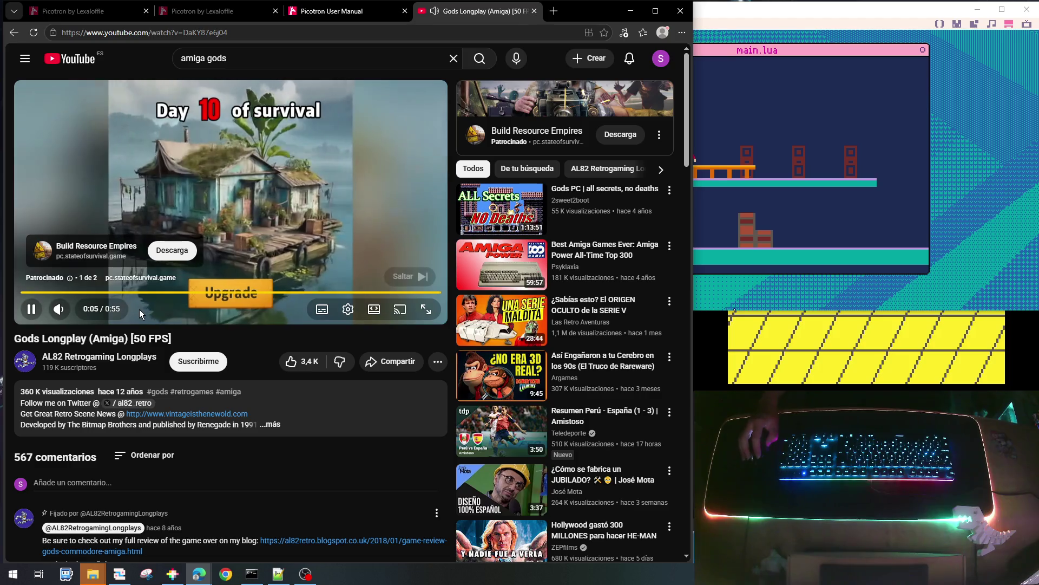
left_click(417, 278)
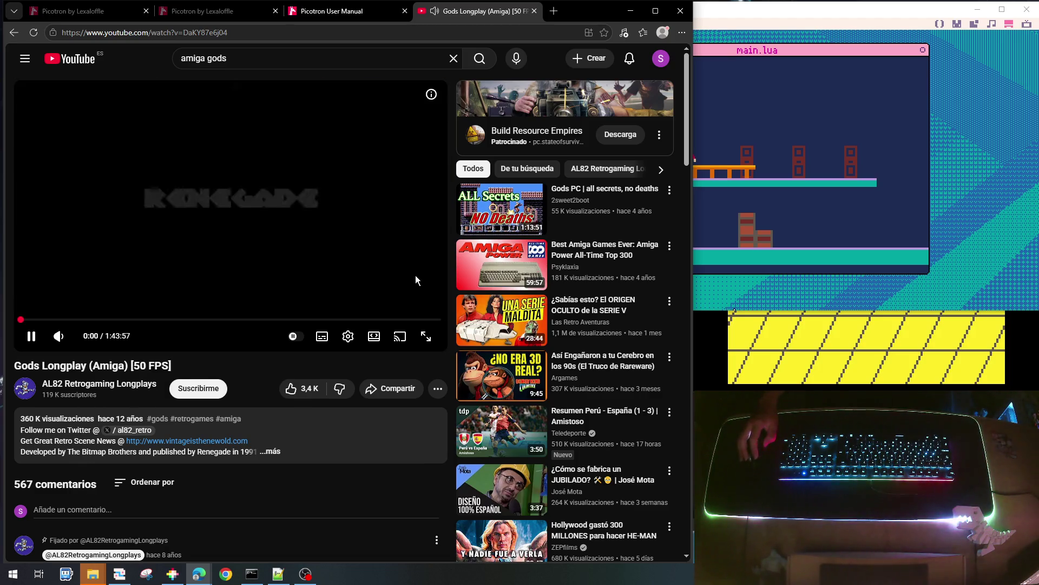
left_click(31, 321)
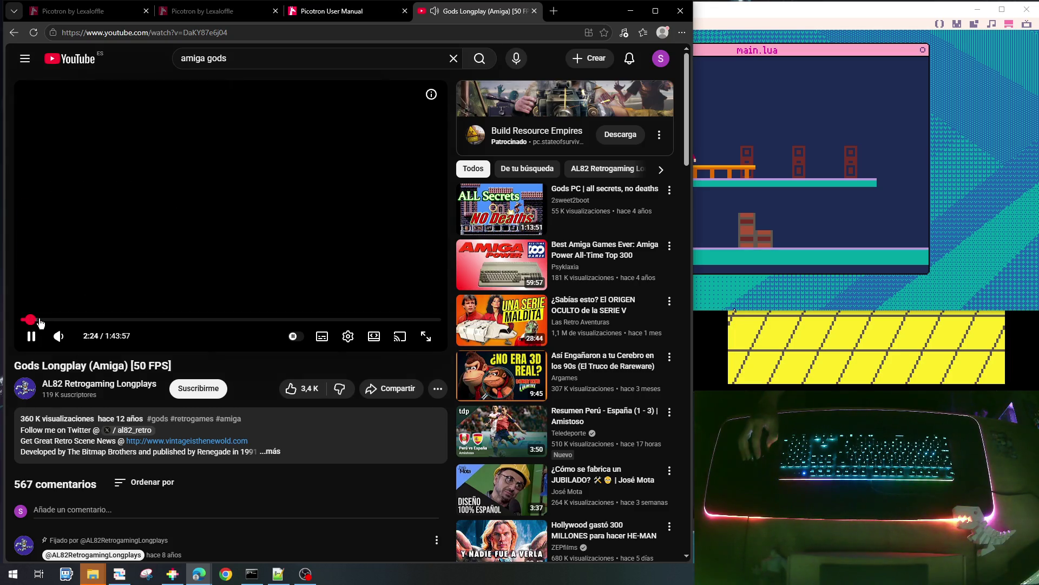
left_click(40, 320)
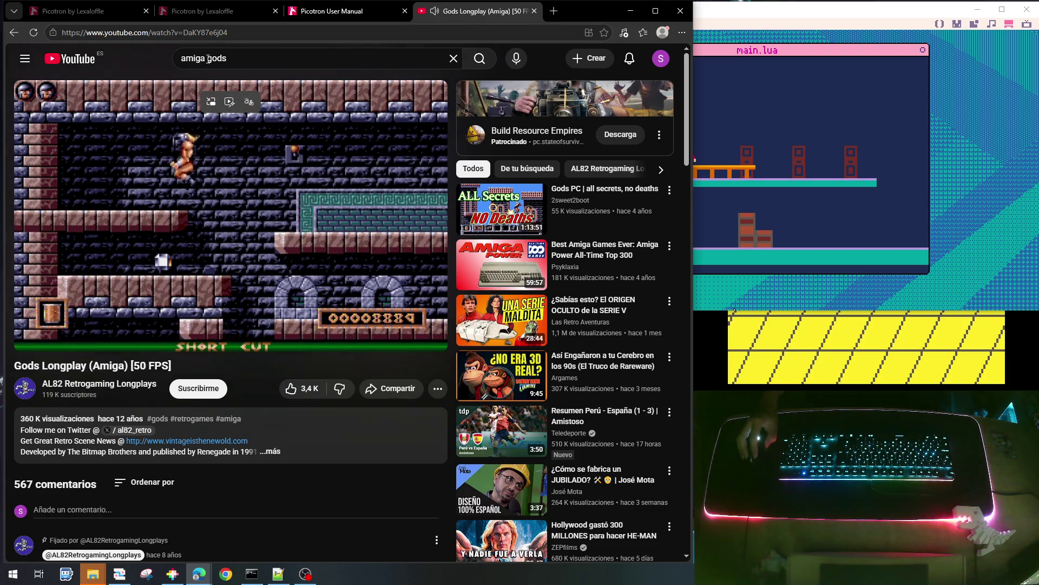
double_click(182, 57)
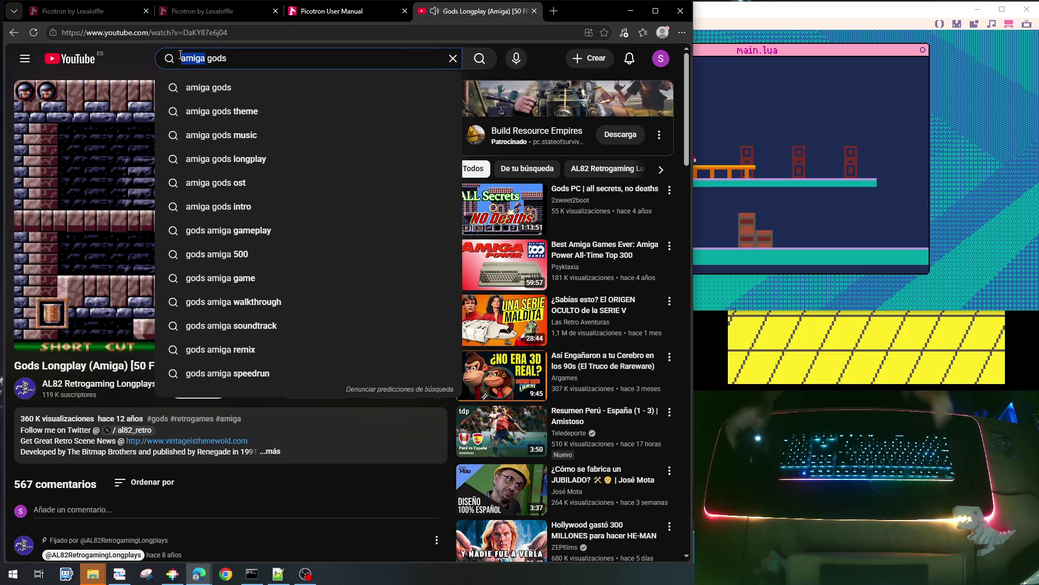
Search 'atari st gods' and play the Gods Atari ST (1991) longplay from Level 1 - World 1
type("at")
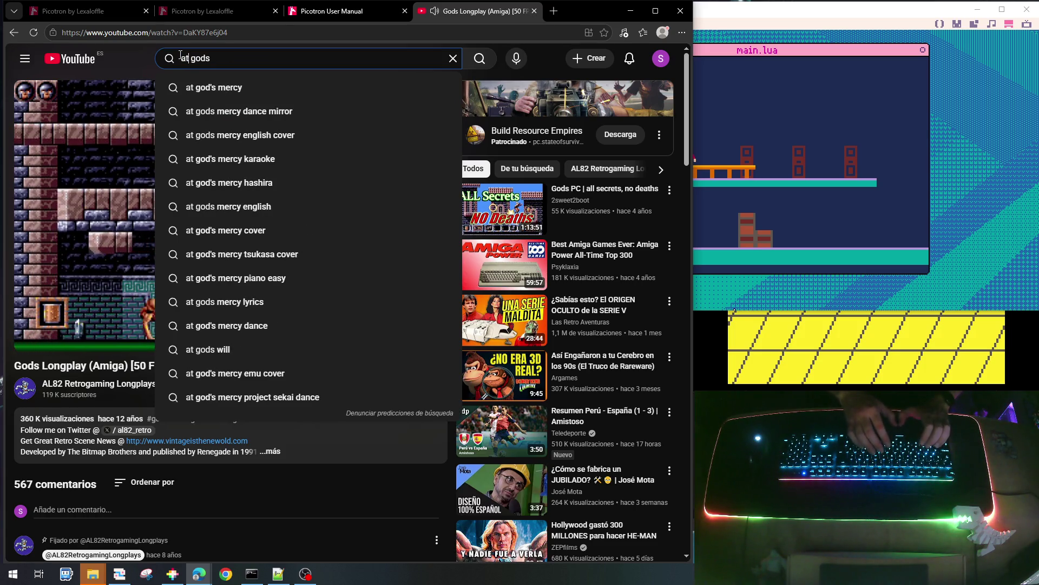
type("ari s")
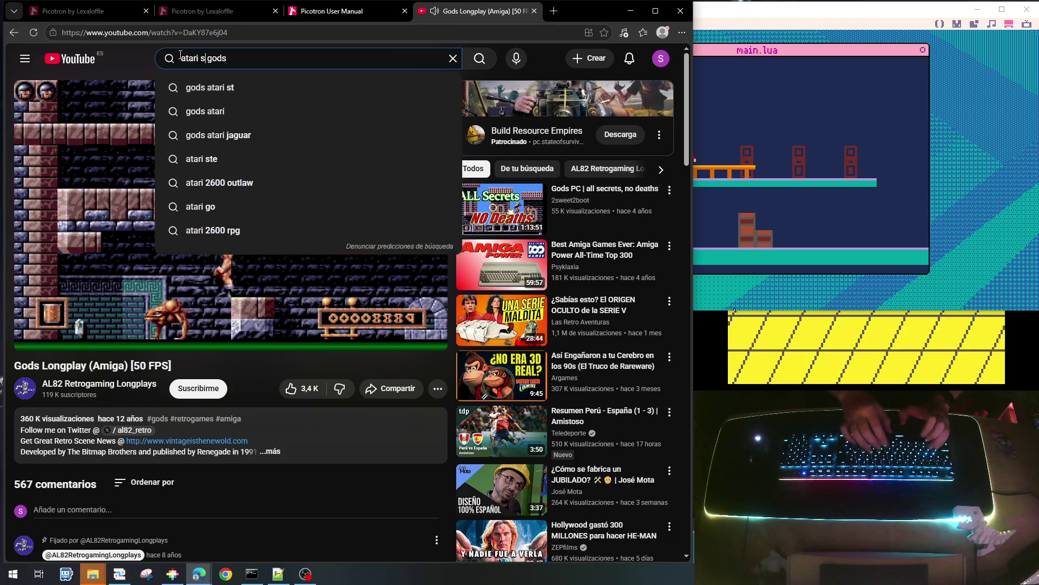
type("t")
key("Return")
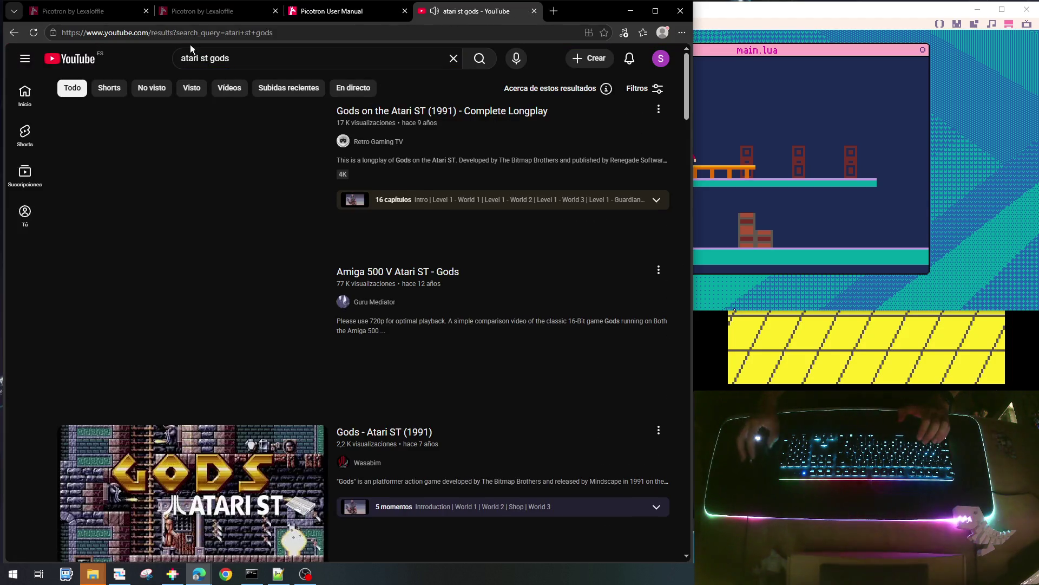
left_click(249, 173)
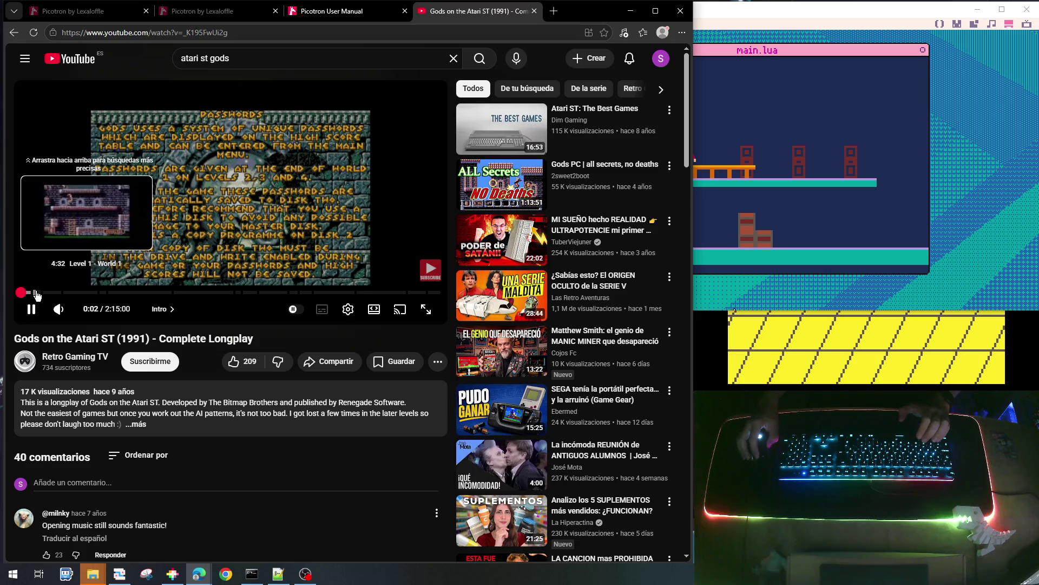
left_click(32, 293)
left_click_drag(35, 295, 38, 295)
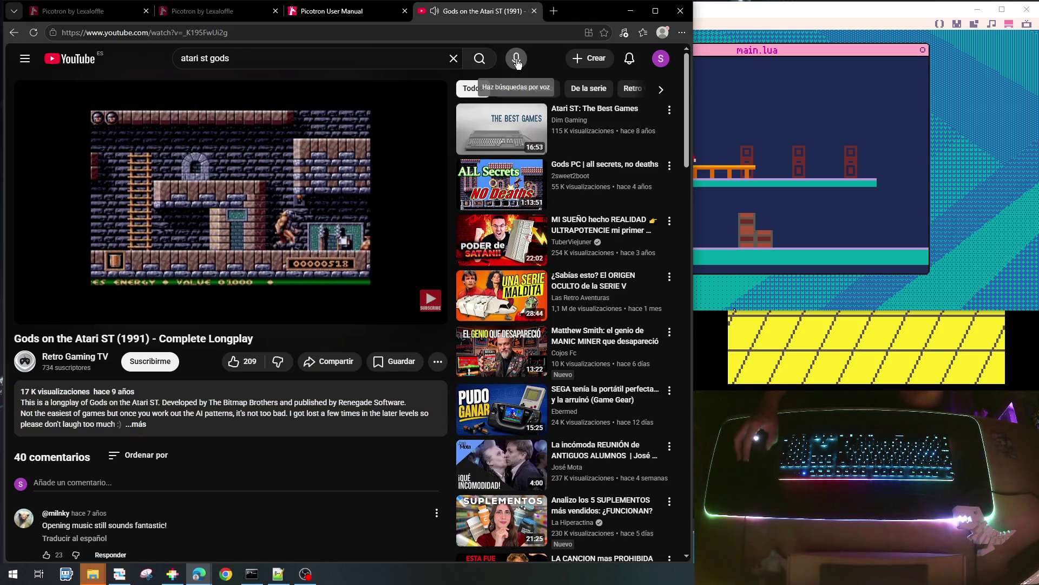
Bring the running Picotron game window to the front
left_click(887, 138)
left_click(288, 182)
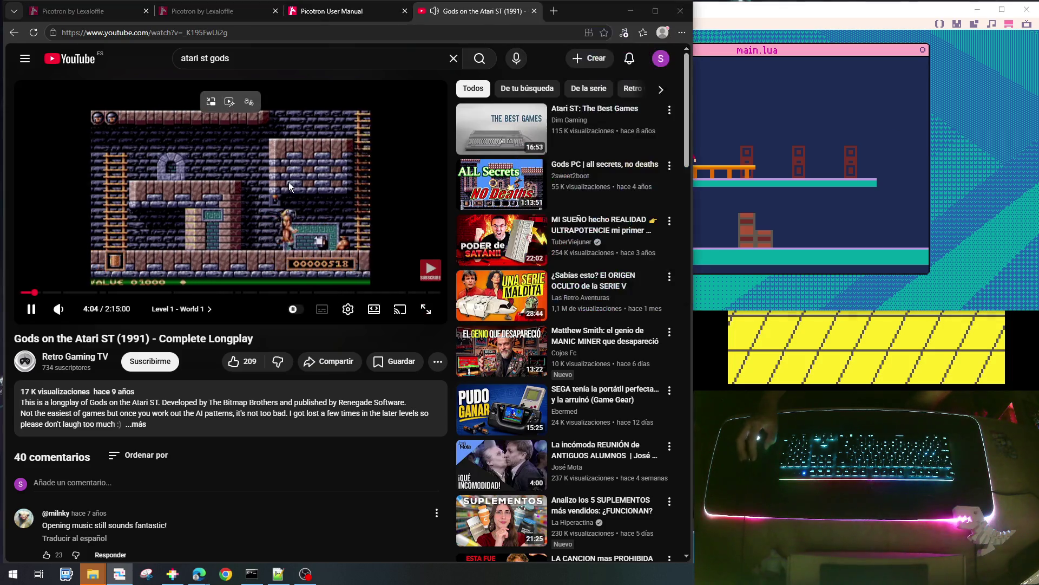
left_click(683, 183)
Walk the player left off the upper platform, then stop the game with Escape
left_click(284, 183)
left_click(747, 180)
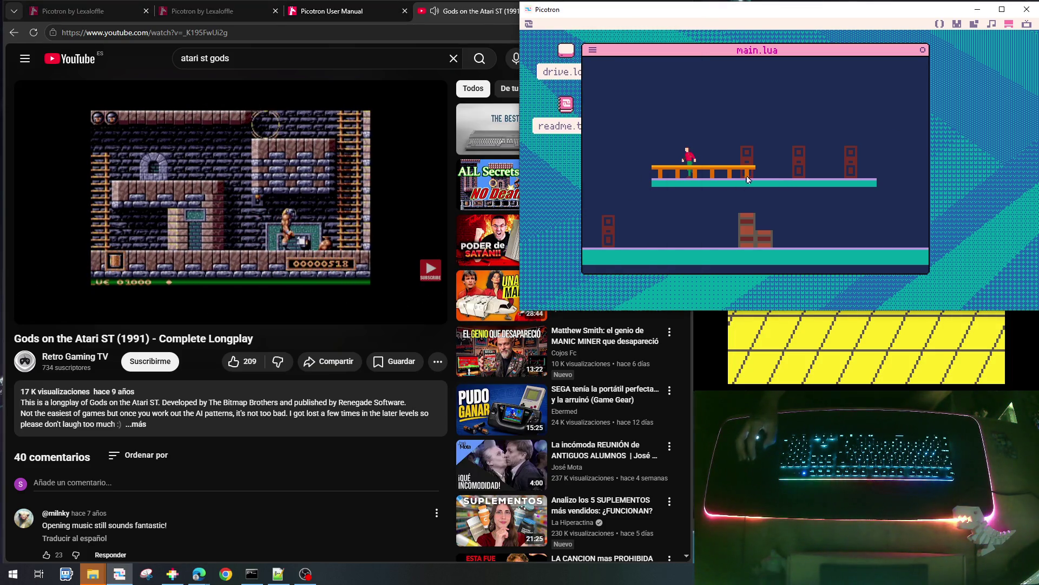
key("Left")
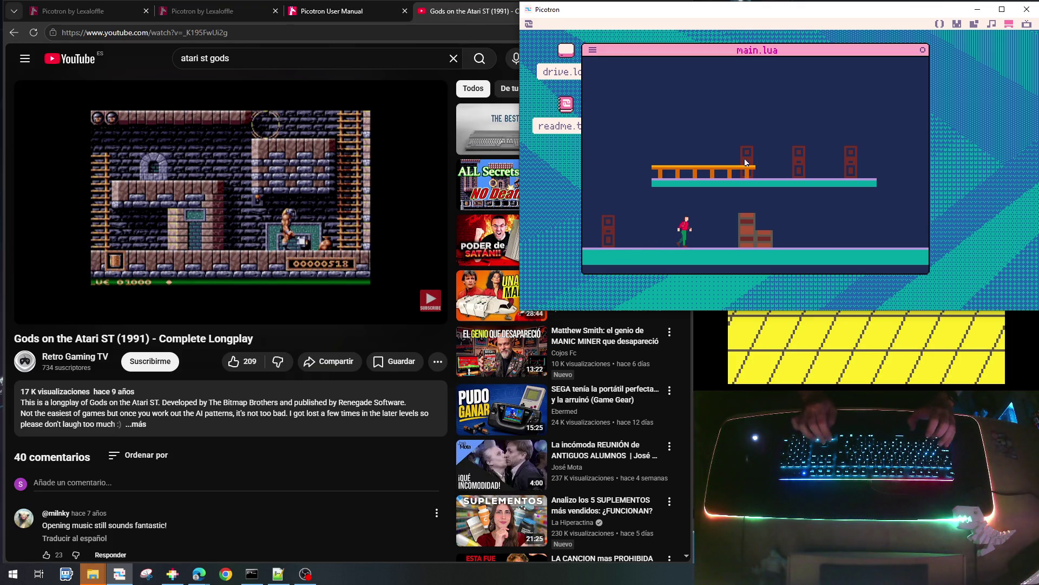
key("Escape")
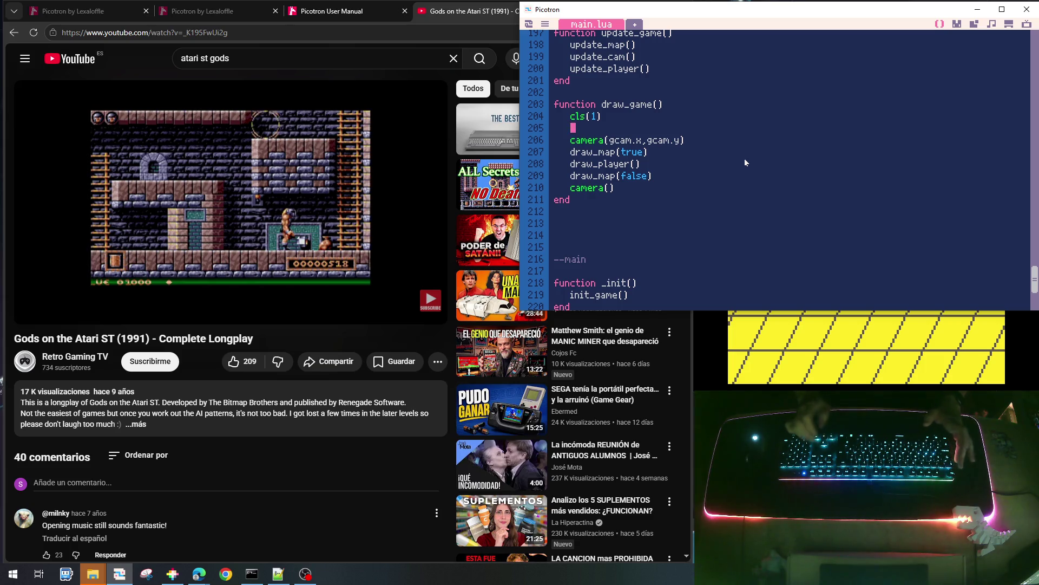
Add an indented 'local p=gplayer' line at the top of update_cam
key("Up")
key("Up")
key("Up")
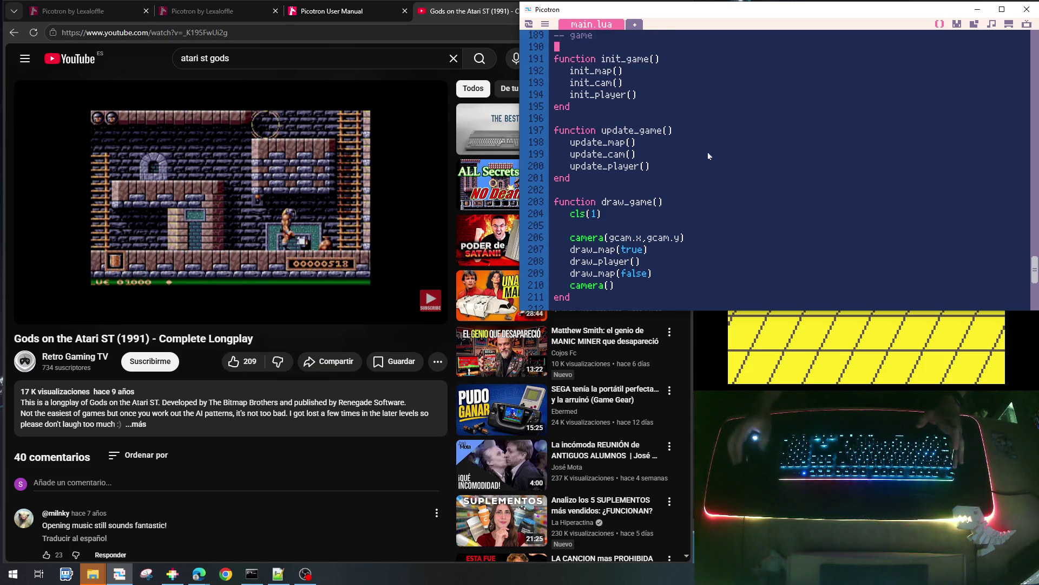
scroll(706, 154, "up", 3)
scroll(706, 153, "up", 15)
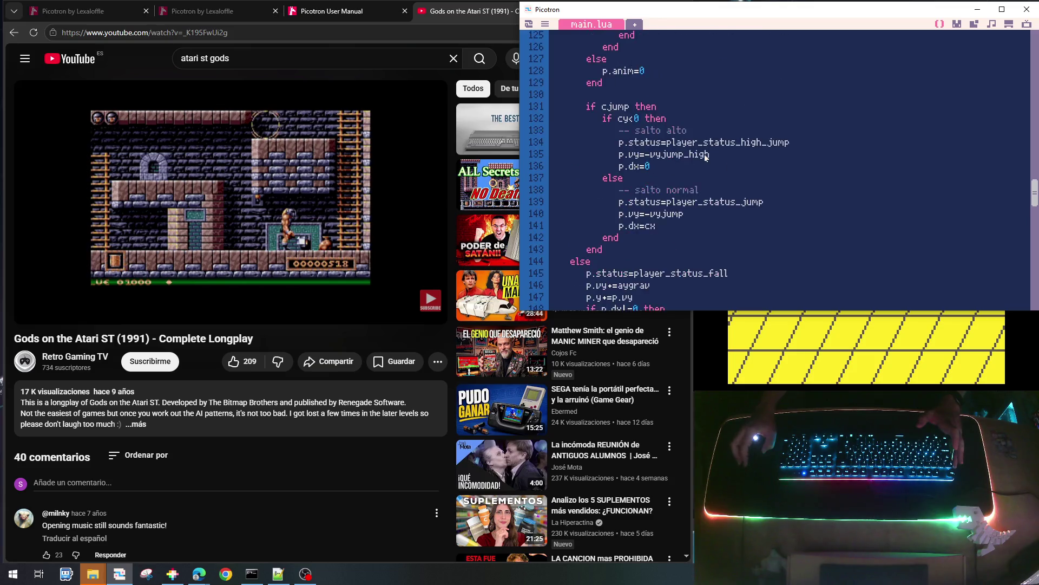
scroll(704, 157, "up", 8)
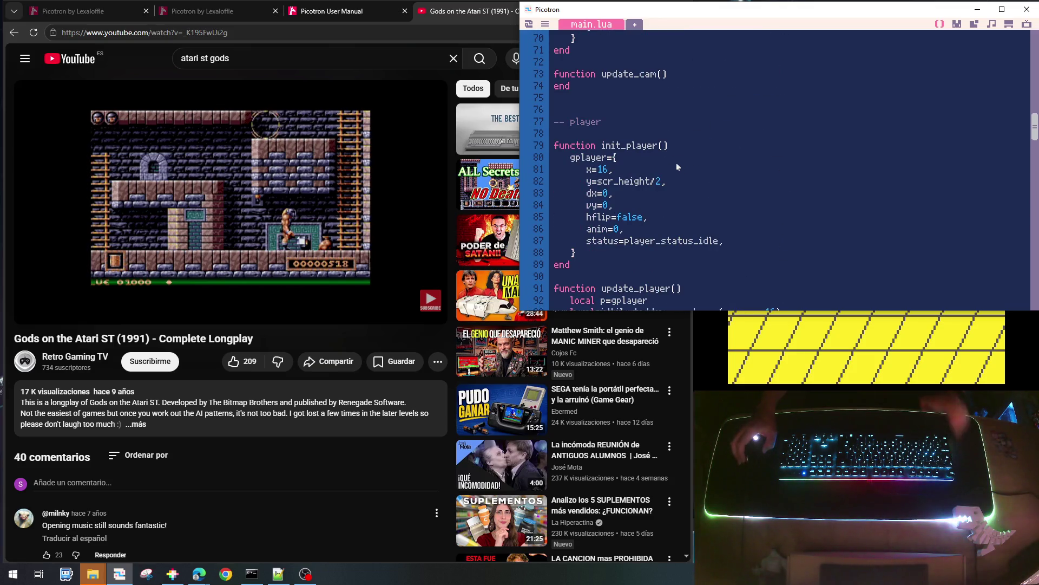
scroll(677, 167, "up", 3)
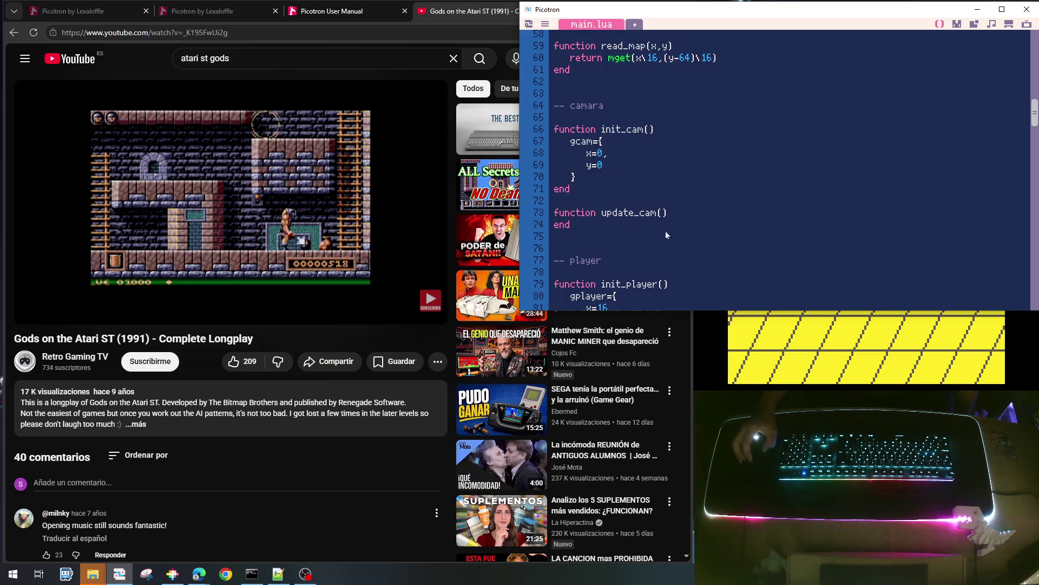
key("Return")
type("loc")
key("BackSpace")
key("BackSpace")
key("BackSpace")
key("Tab")
type("local")
key("BackSpace")
type("l ")
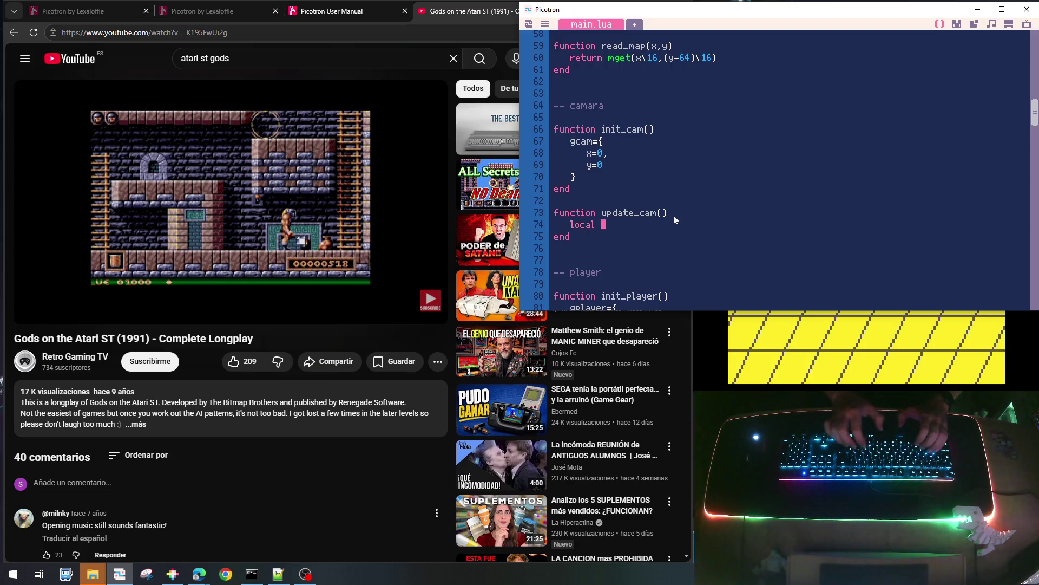
type("p=gplau")
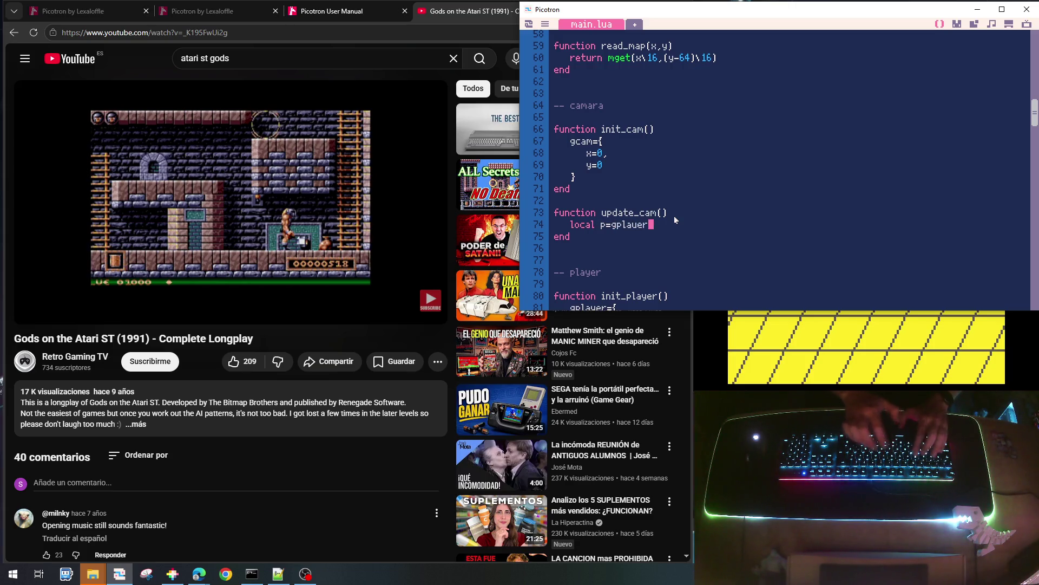
key("BackSpace")
type("yer")
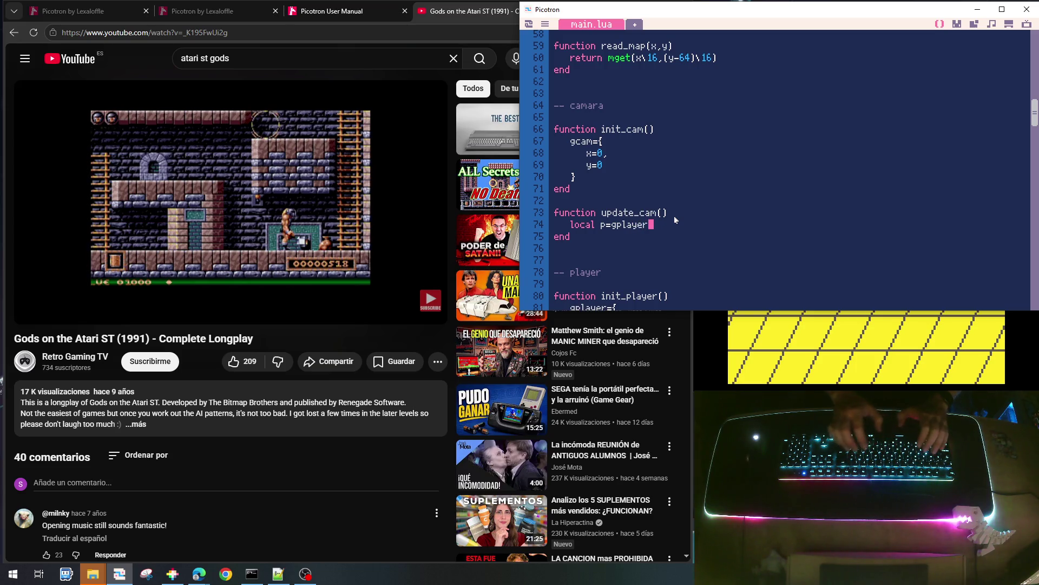
Add 'gcam.x=p.x-scr_width/2' below it, then save and run the cart with Ctrl+R
key("Return")
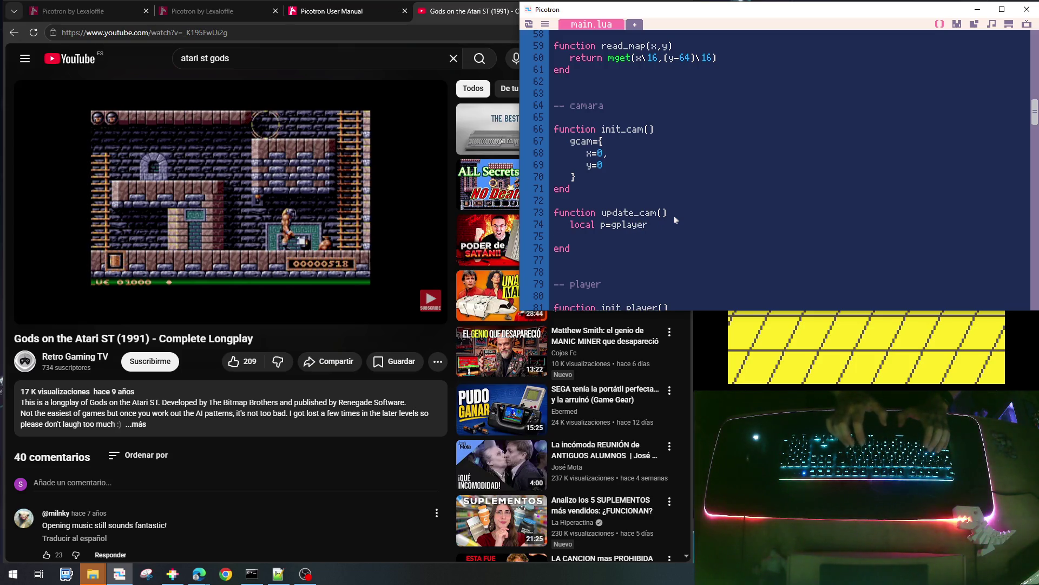
type("gcam.")
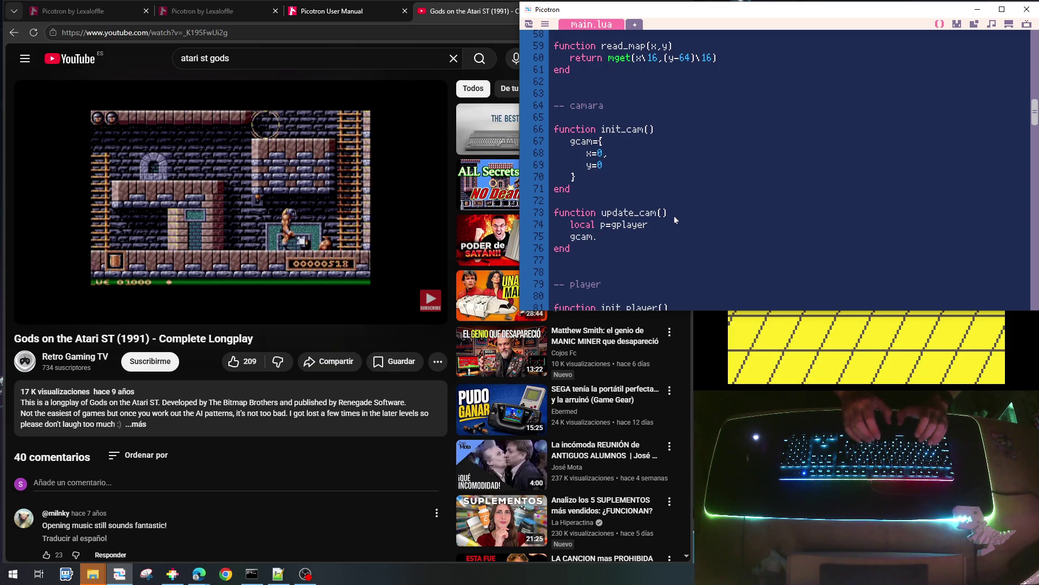
type("x=")
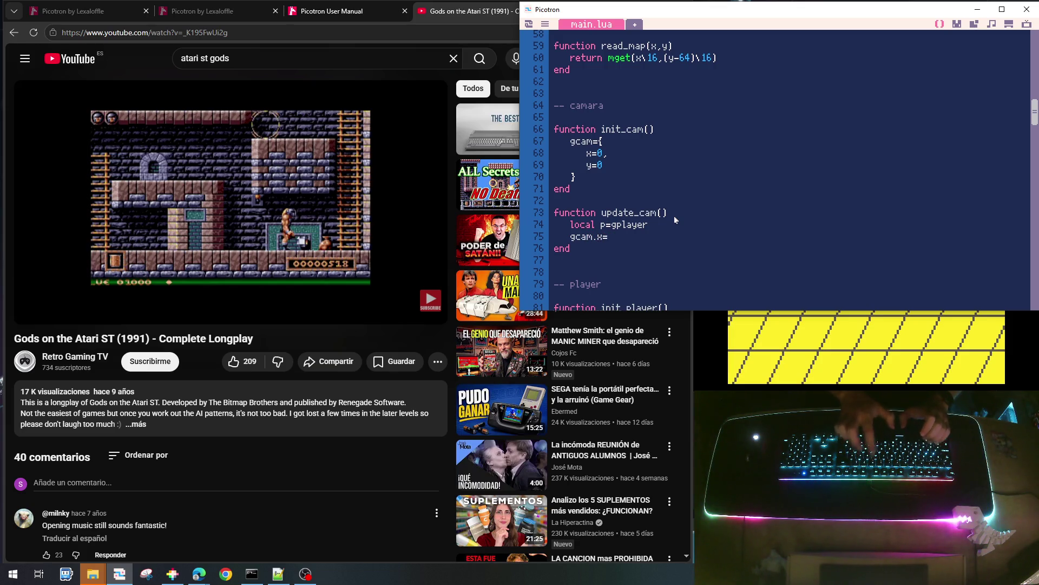
type("p.x-scr_width/2")
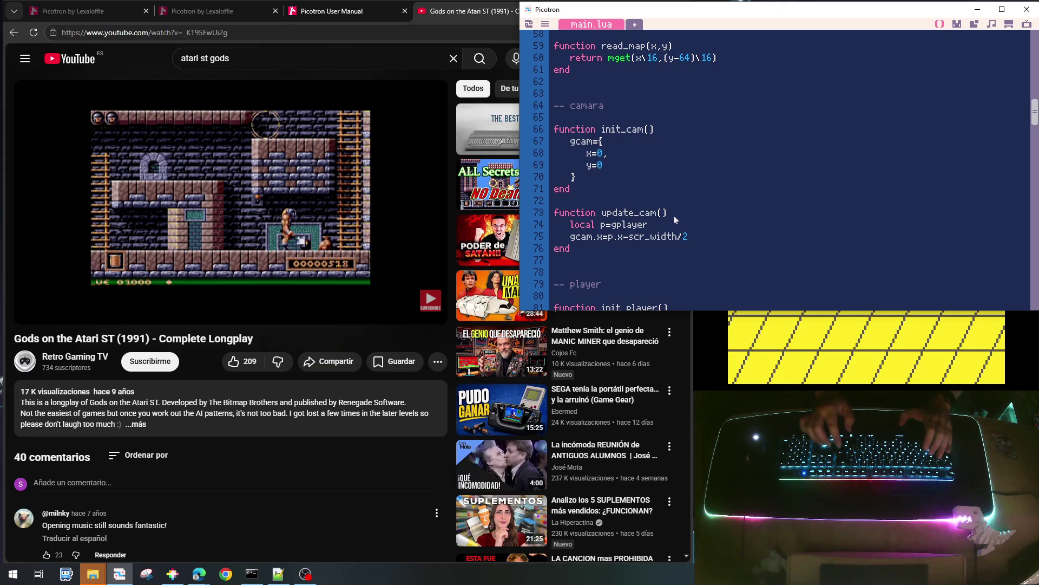
key("Return")
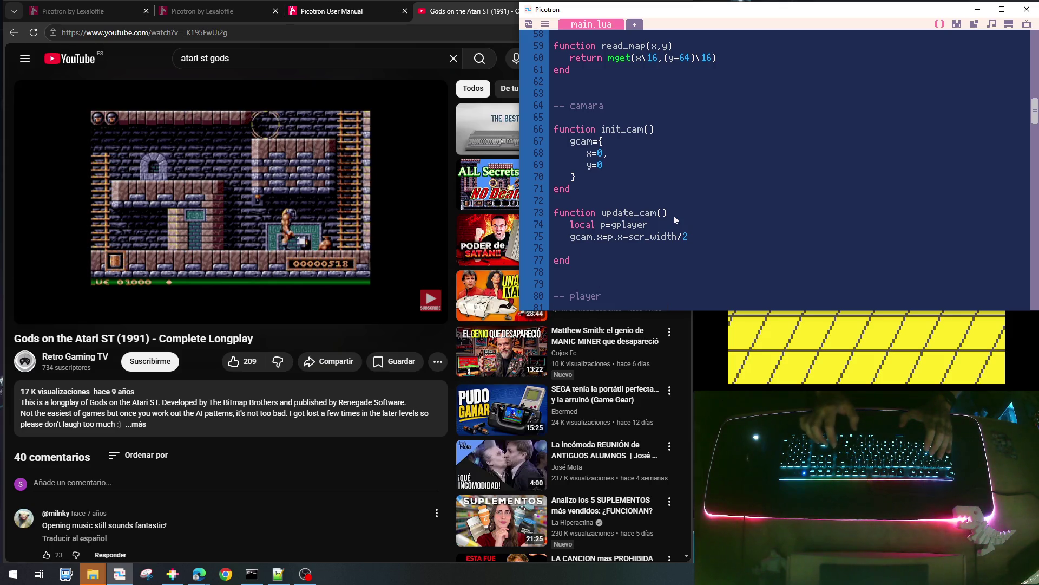
key("shift+Up")
key("shift+Down")
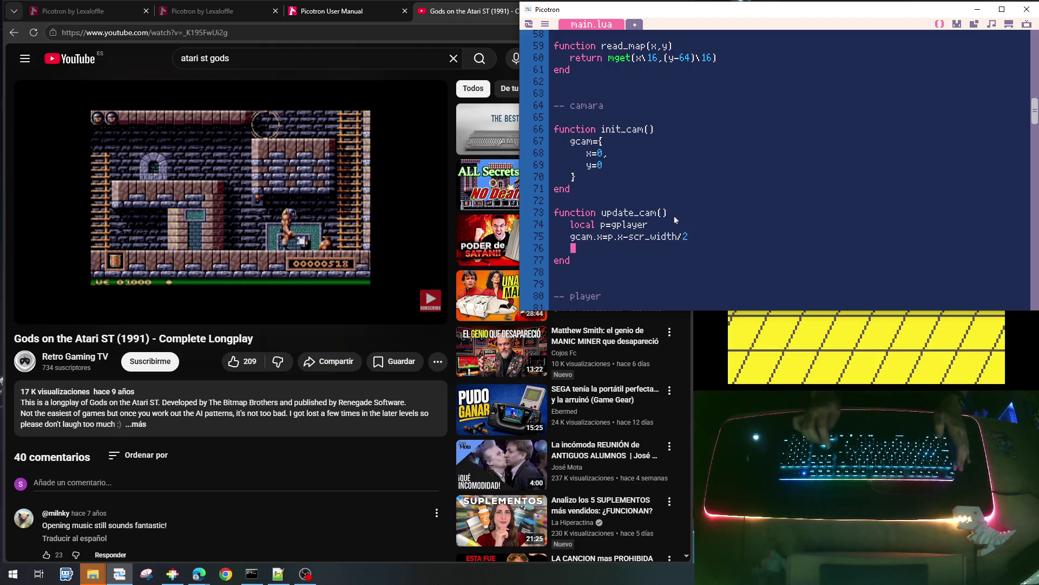
key("BackSpace")
key("ctrl+r")
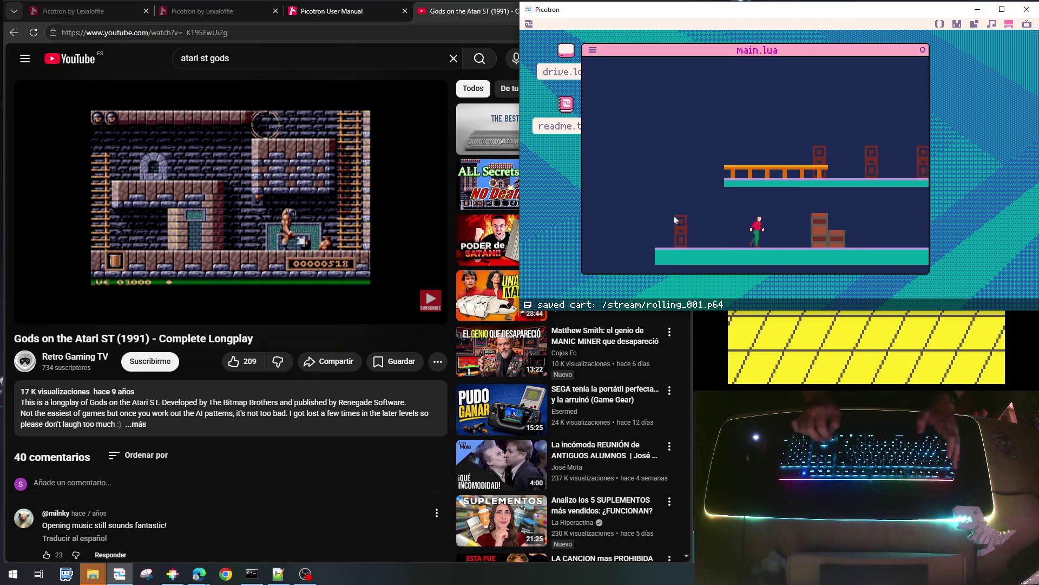
Walk and jump the runner left and right to confirm the camera scrolls with it, then stop the game
key("z")
key("Left")
key("Right")
key("z")
key("Left")
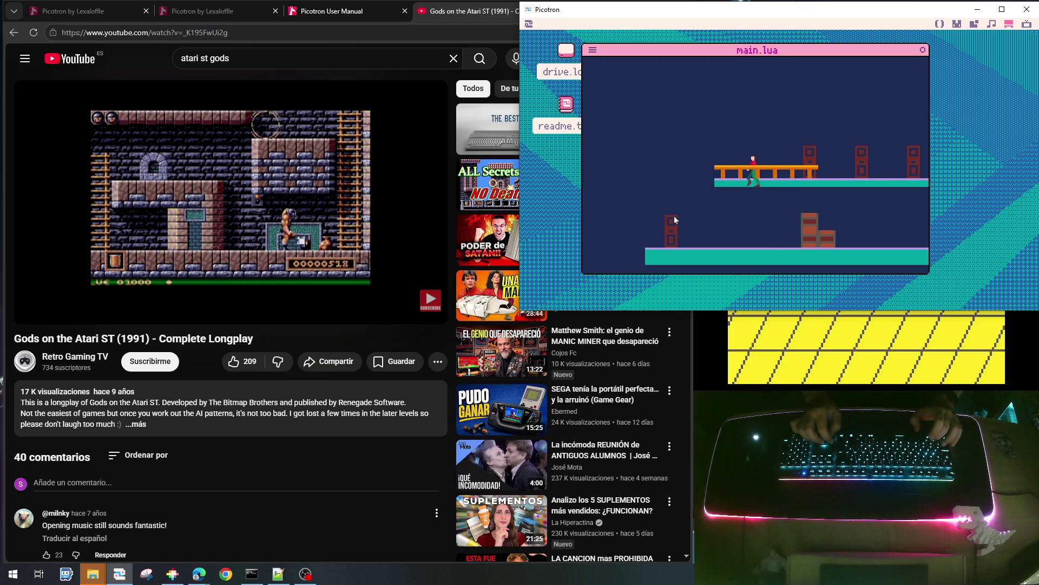
key("Right")
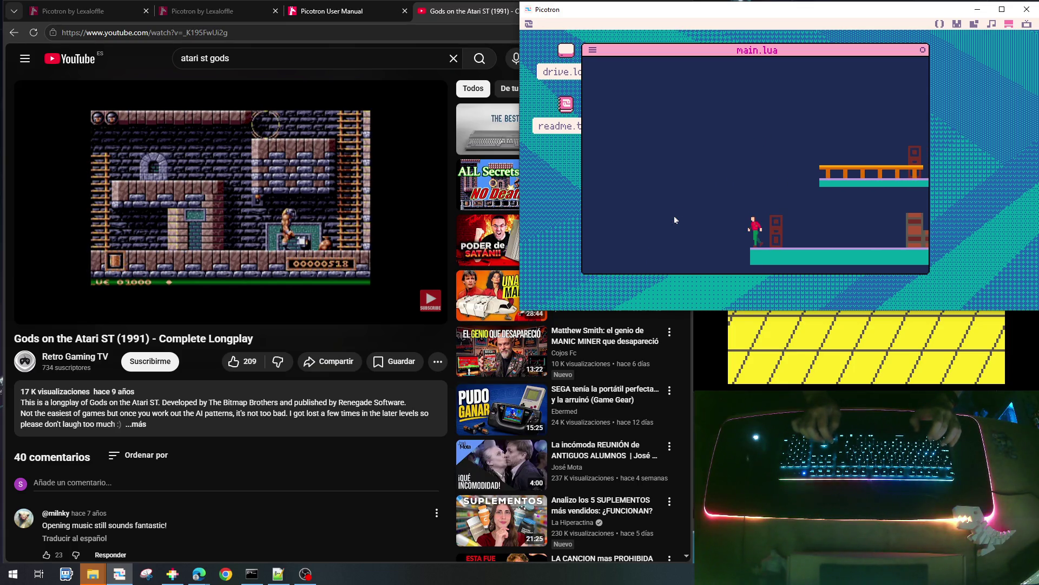
key("Right")
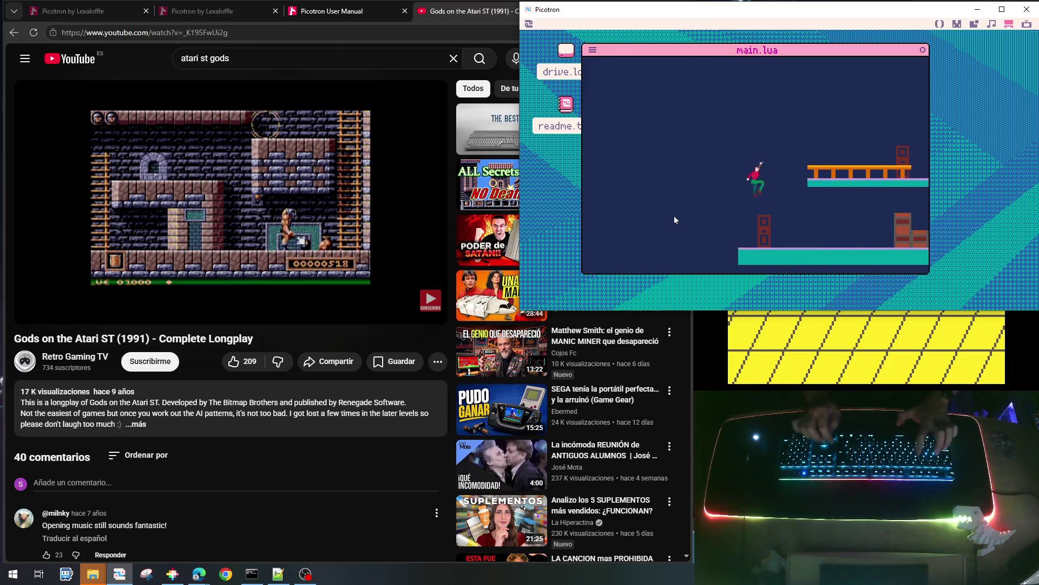
key("Left")
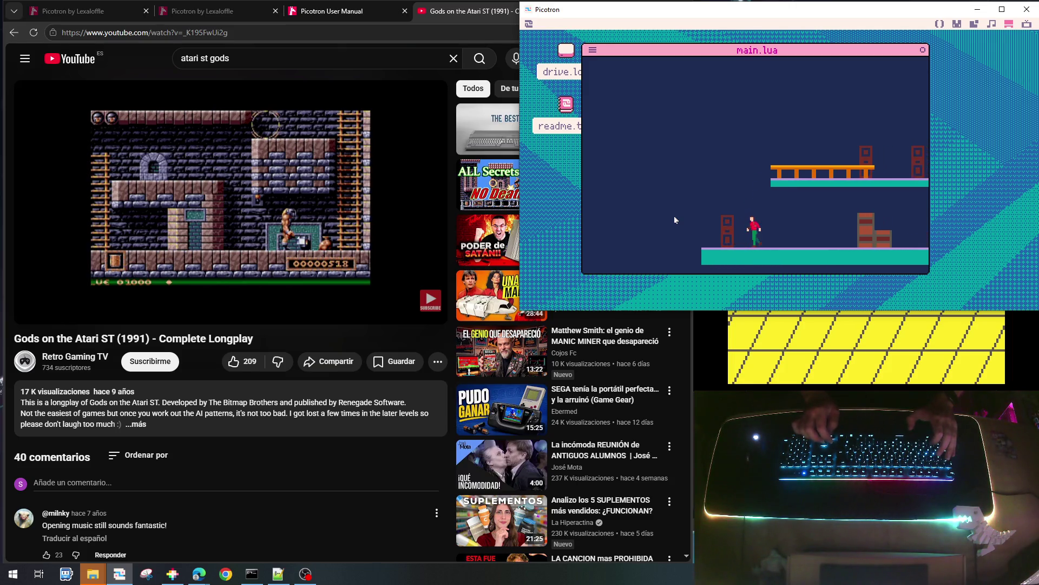
key("Right")
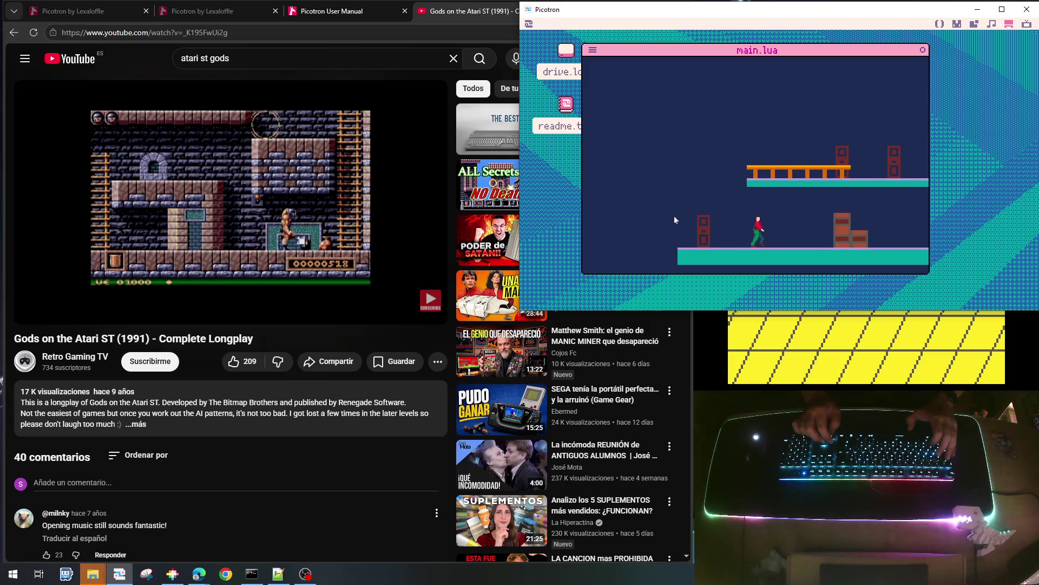
key("Escape")
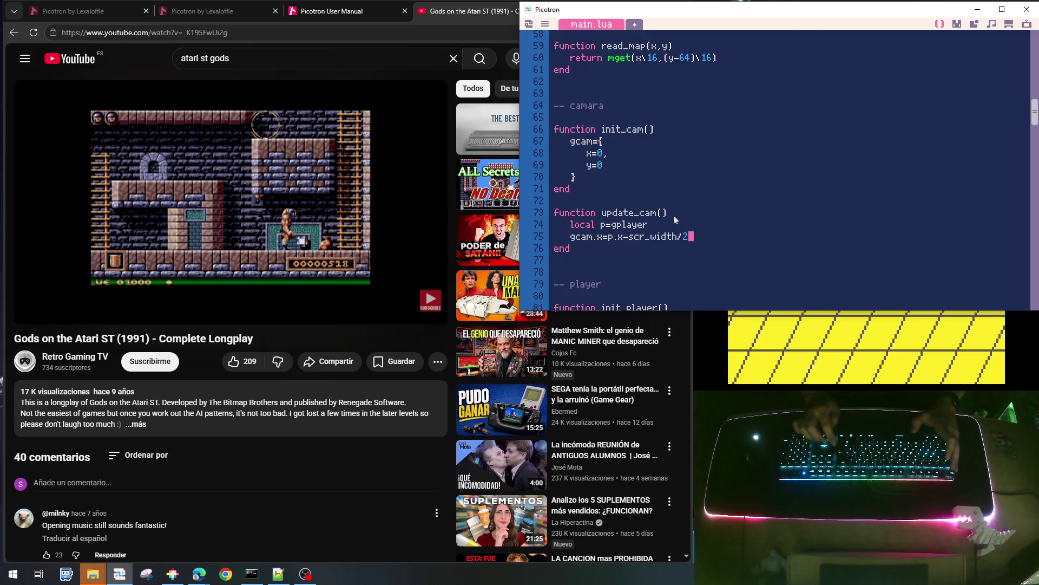
Add gcam.x=max(0,gcam.x) below the camera offset in update_cam, save the cart and rerun it
key("Return")
type("gcam.x")
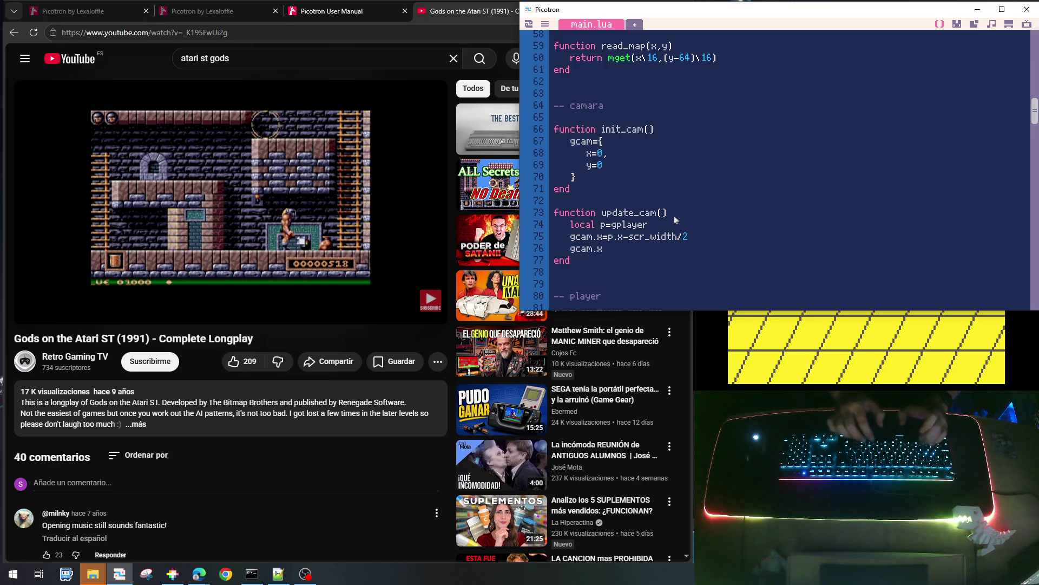
type("=max(")
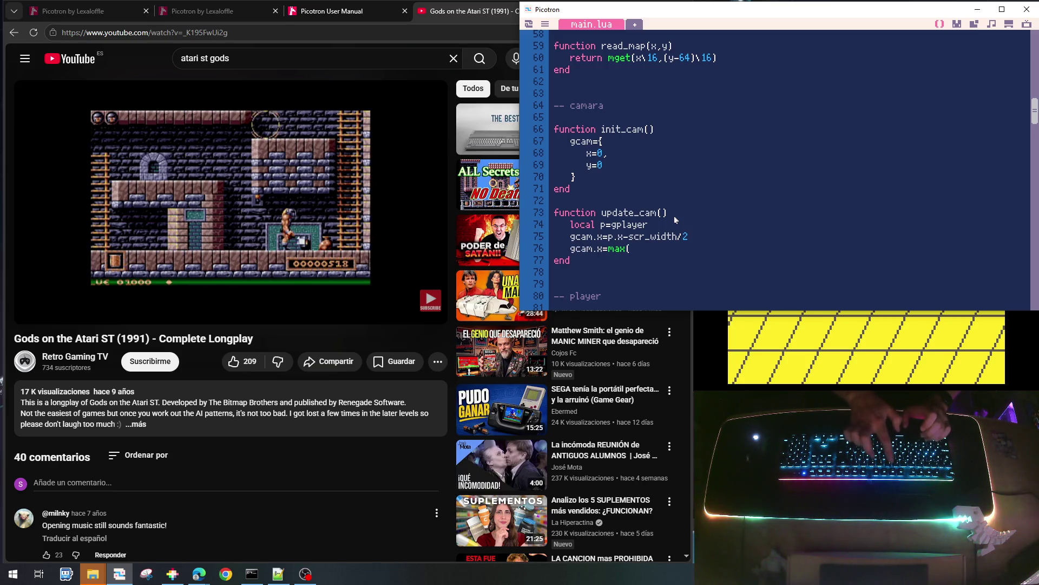
type("0,")
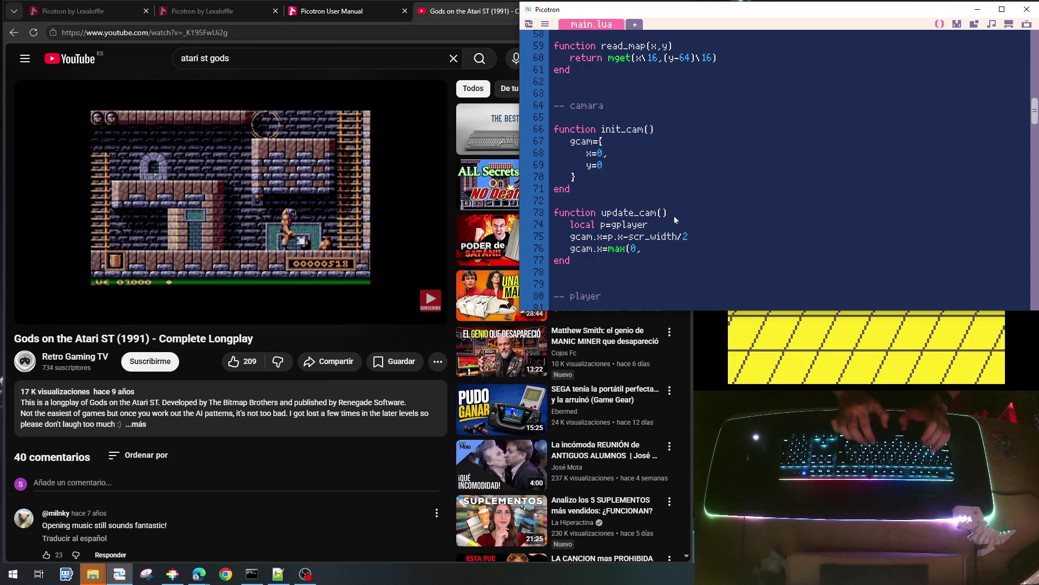
type("gcam.x)")
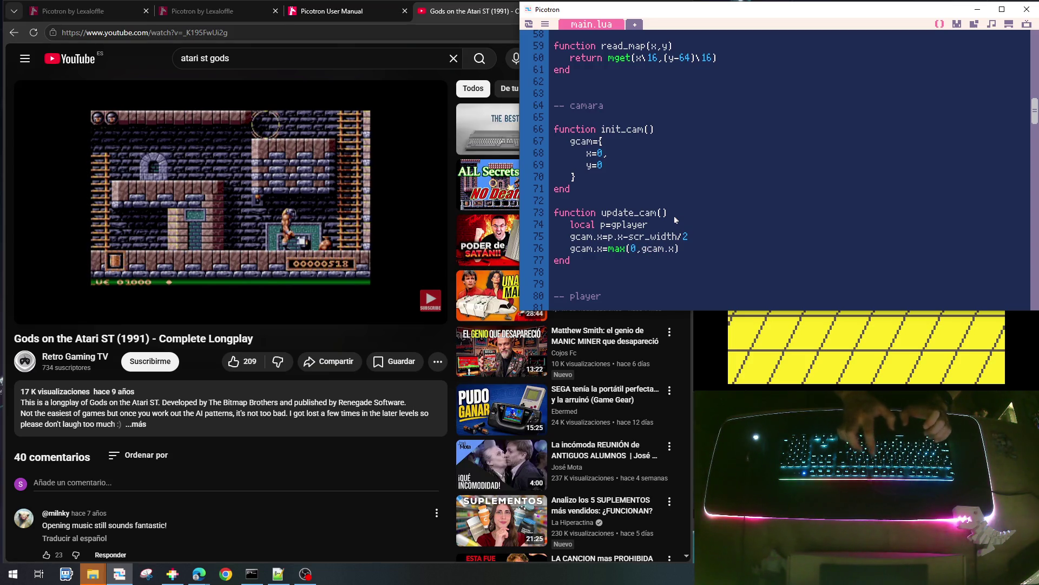
key("ctrl+s")
key("ctrl+r")
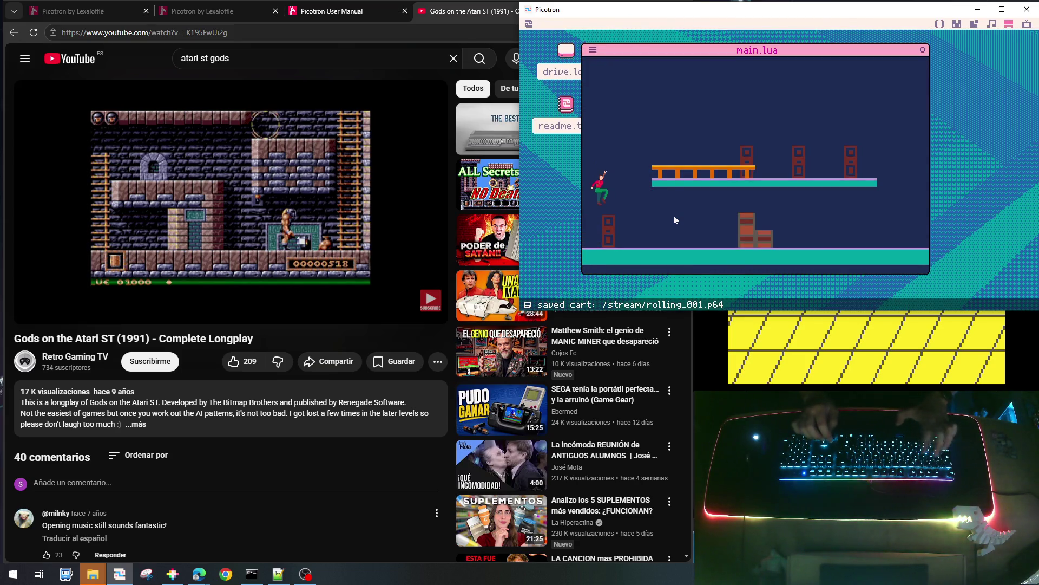
Run the runner right, jumping over the crates onto the upper platform and back down to the floor
key("Right")
key("z")
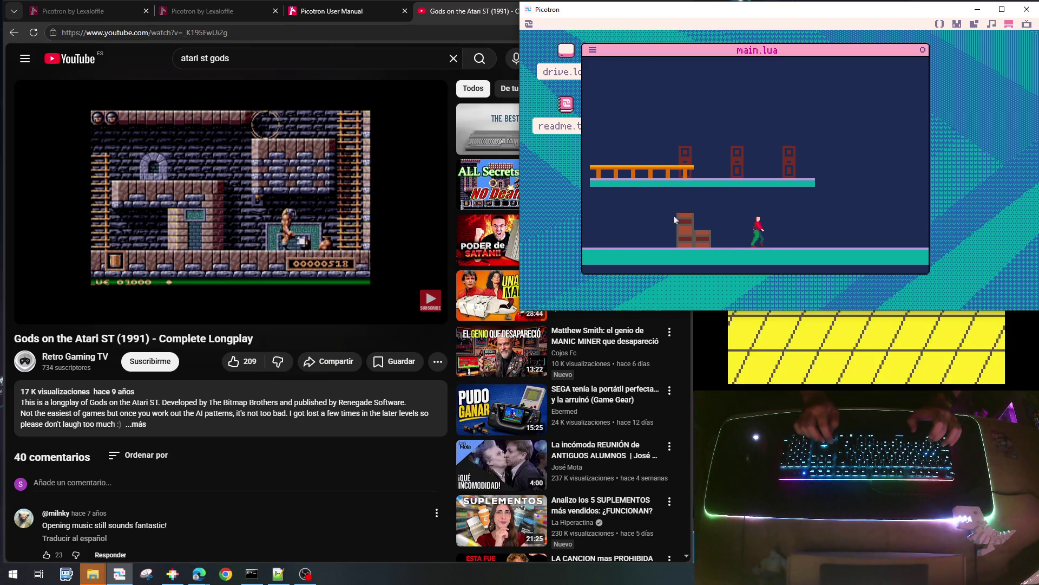
key("z")
key("z")
key("Right")
key("z")
key("Right")
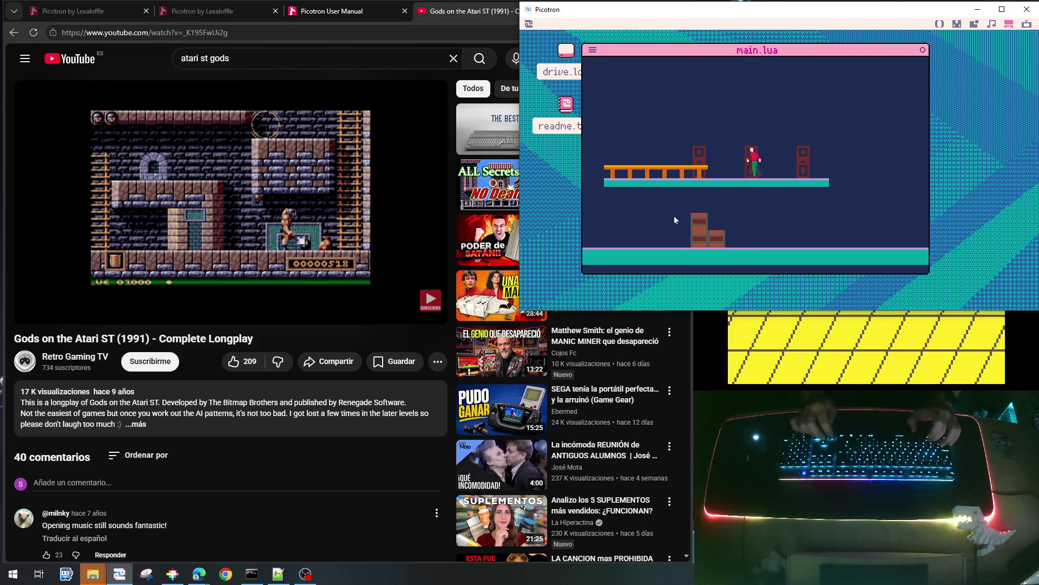
key("Left")
key("z")
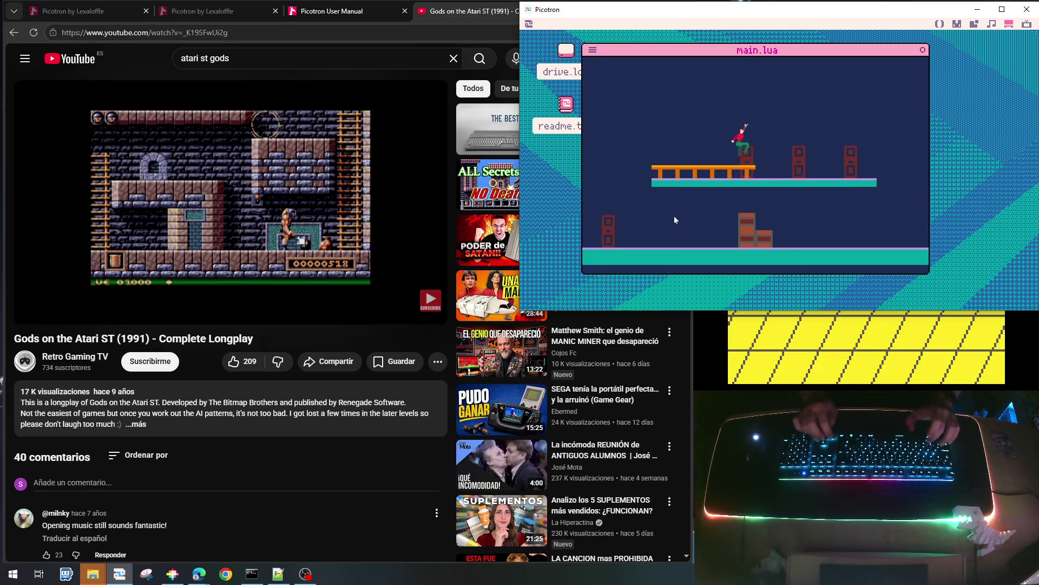
key("Right")
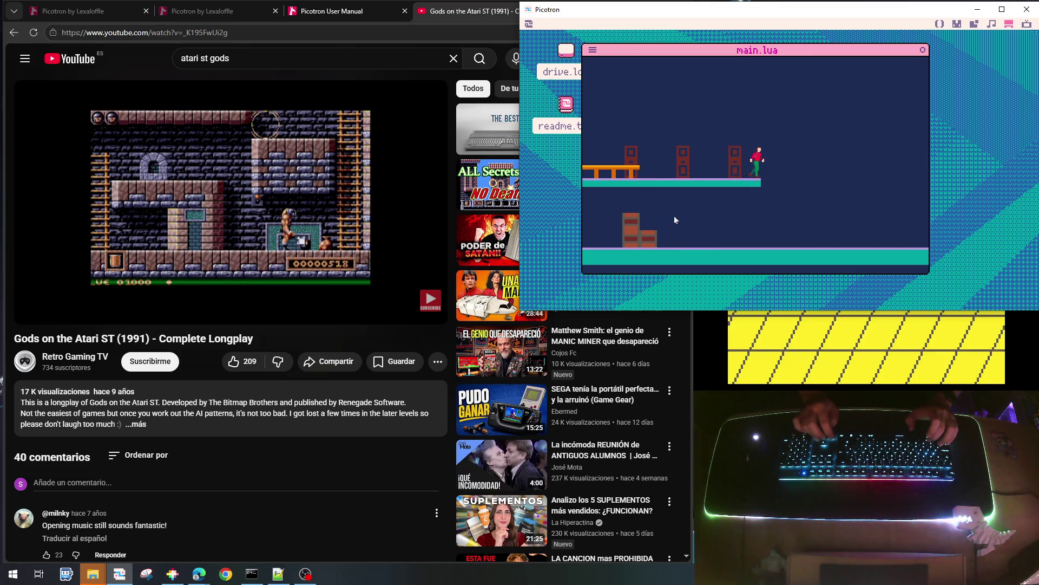
key("Right")
key("Right")
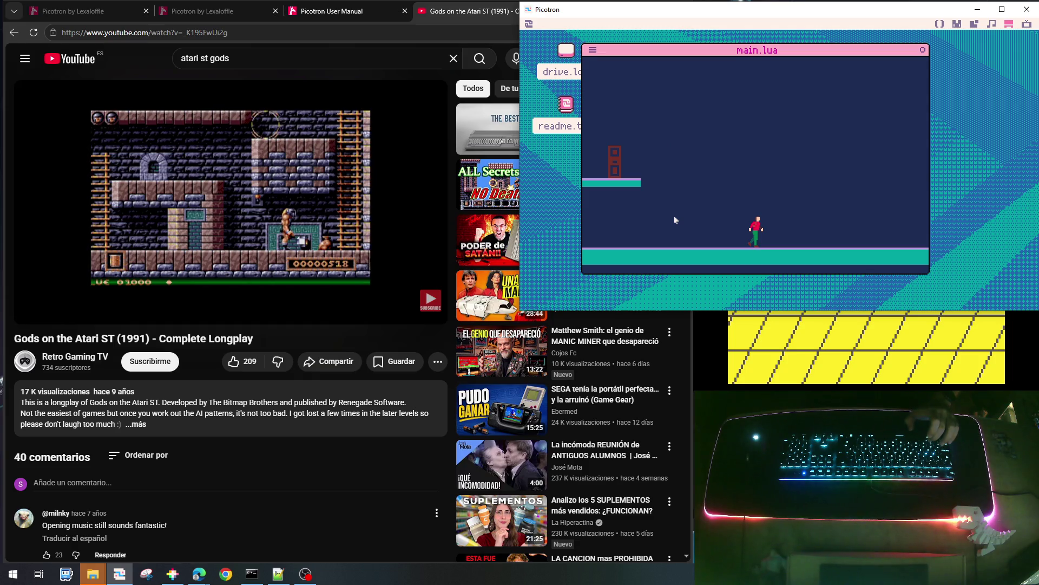
Walk and jump left toward the map start to check the camera stops at the left edge
key("Left")
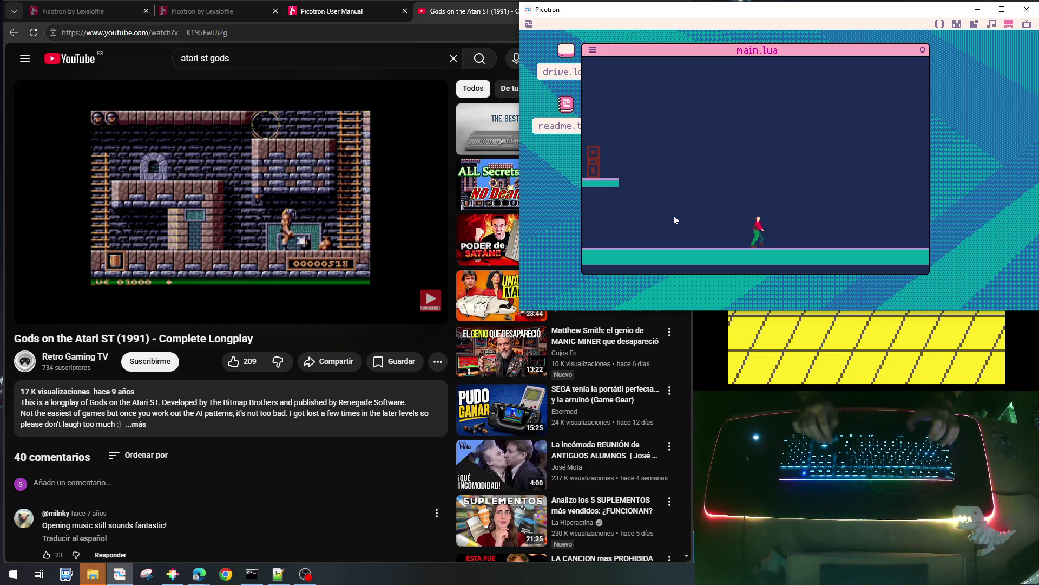
key("z")
key("Left")
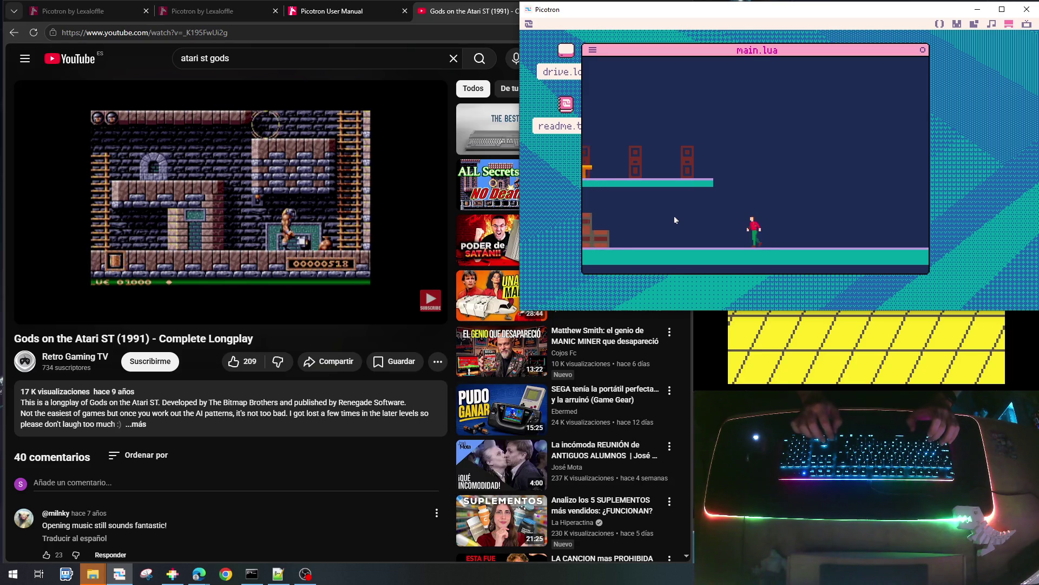
key("z")
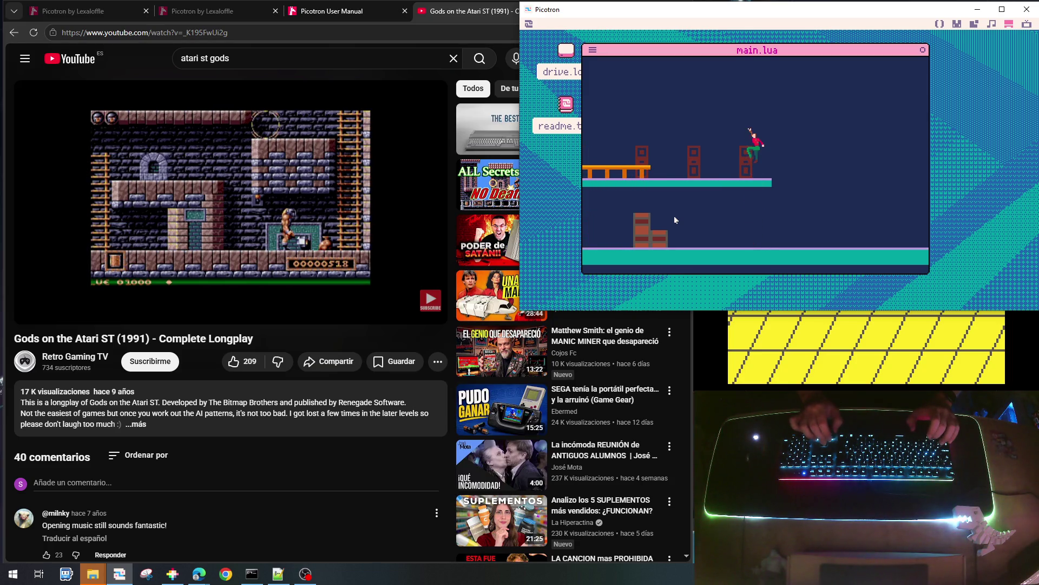
key("Right")
key("Left")
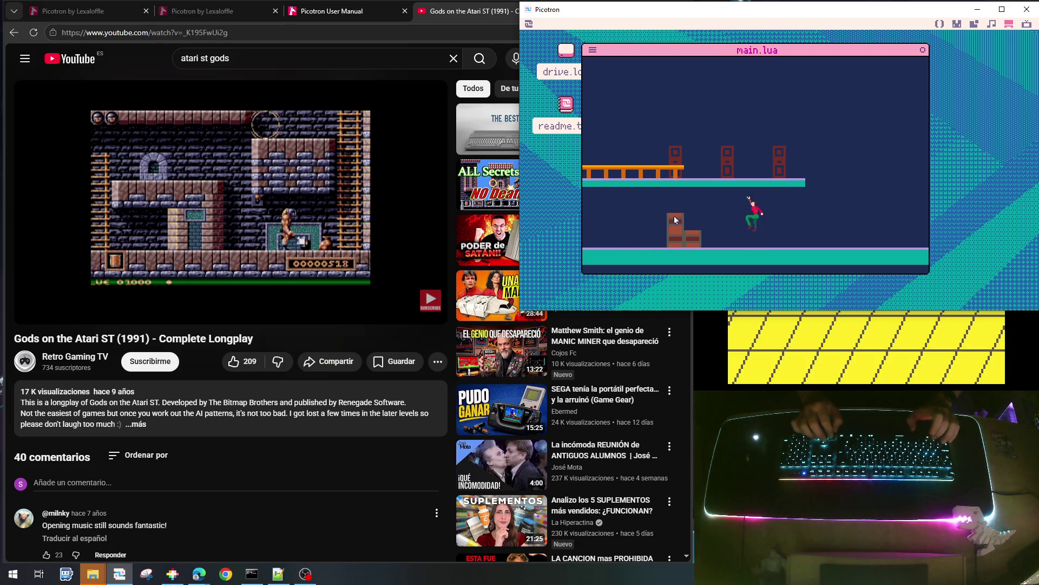
key("Left")
key("z")
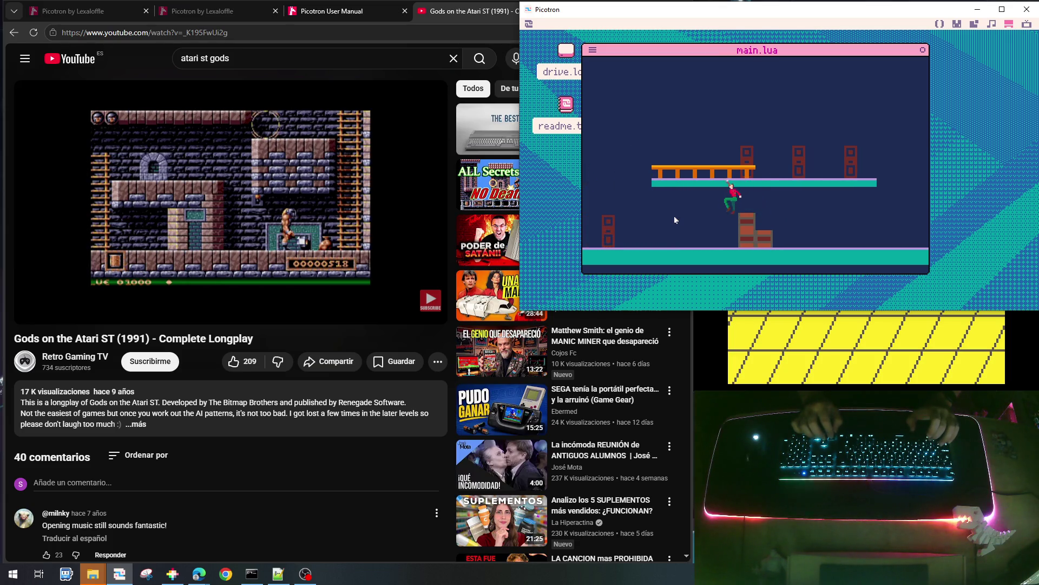
Jump back and forth over the crates onto the orange platform, then stop the game
key("Right")
key("z")
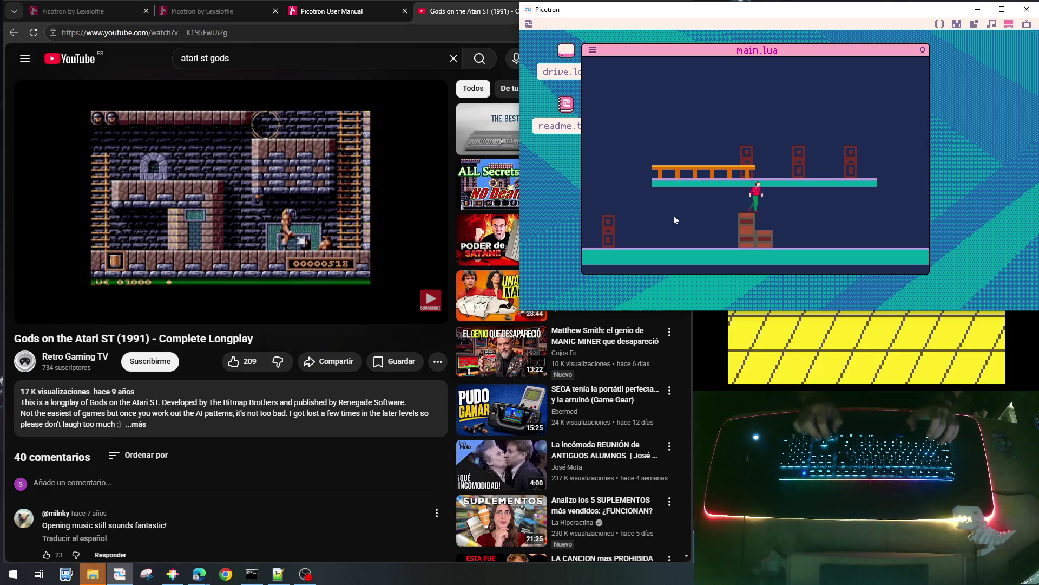
key("Left")
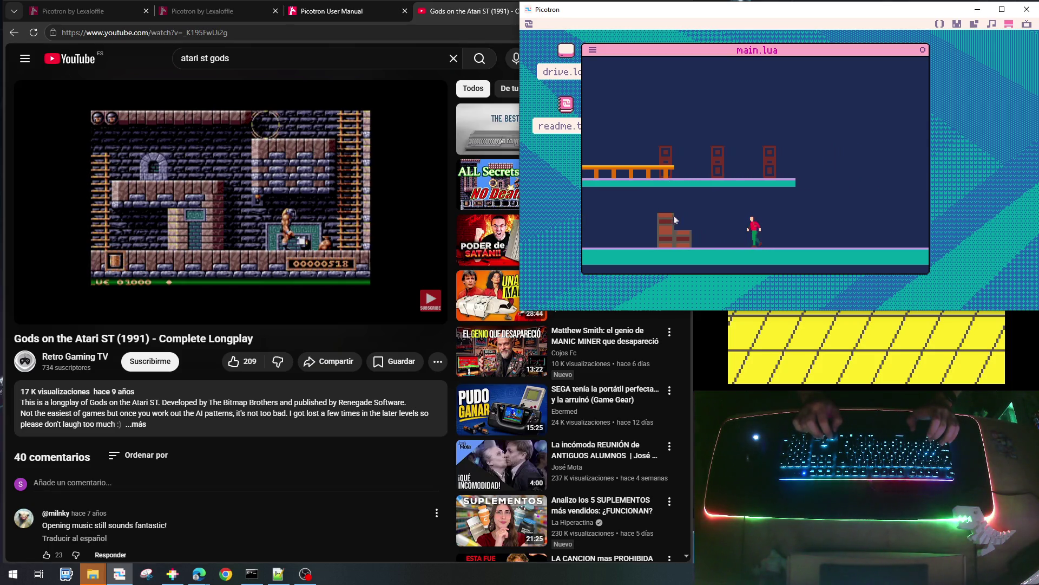
key("Left")
key("z")
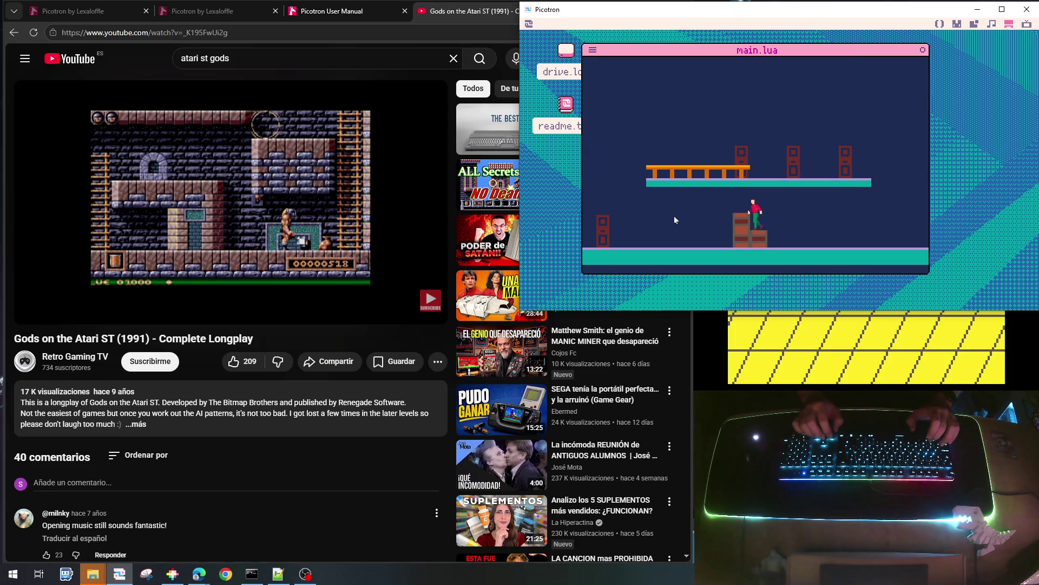
key("z")
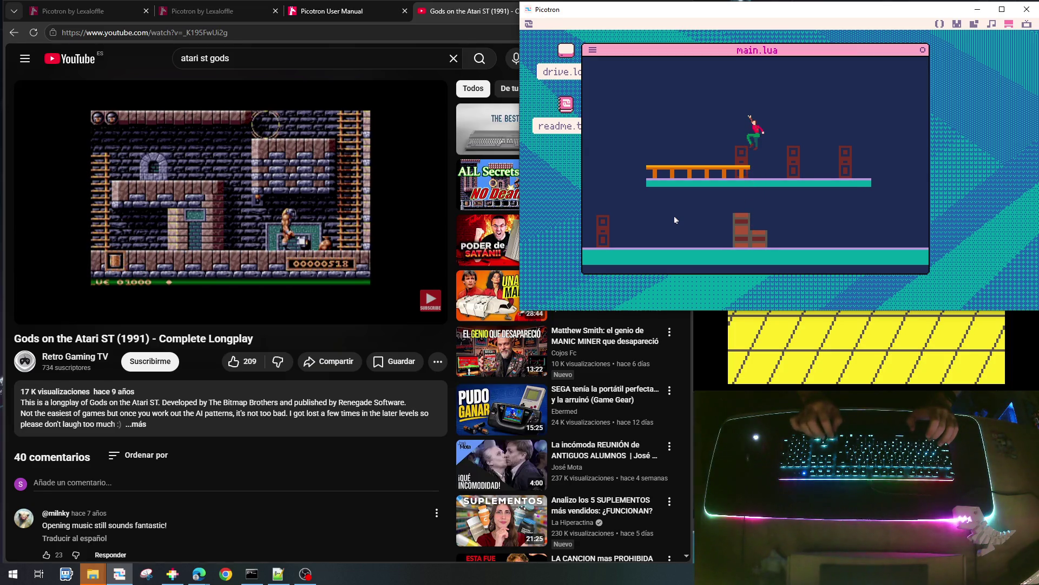
key("Left")
key("z")
key("Escape")
key("Escape")
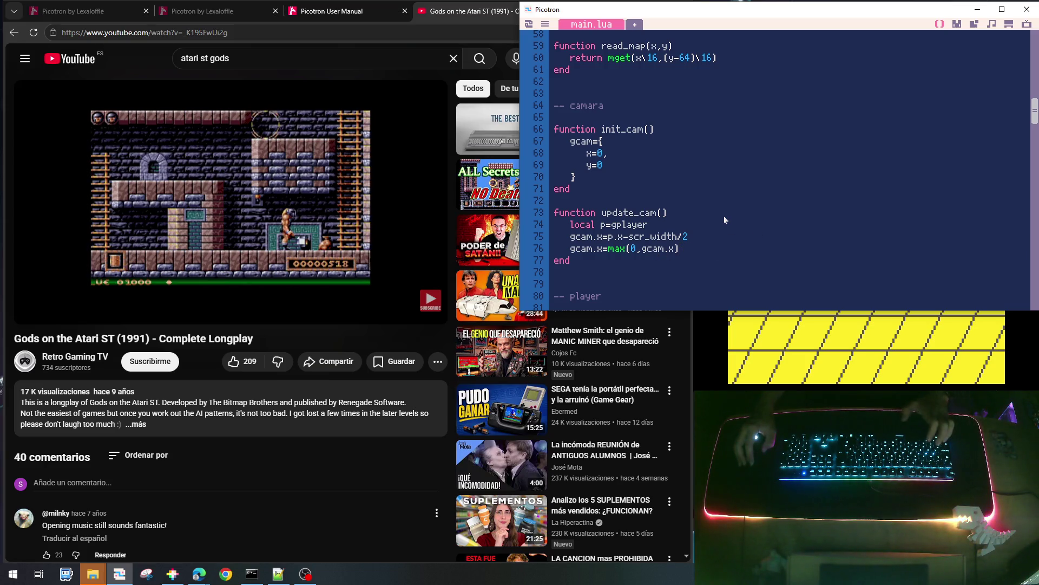
Save the cart and scroll main.lua up to the globals
key("ctrl+s")
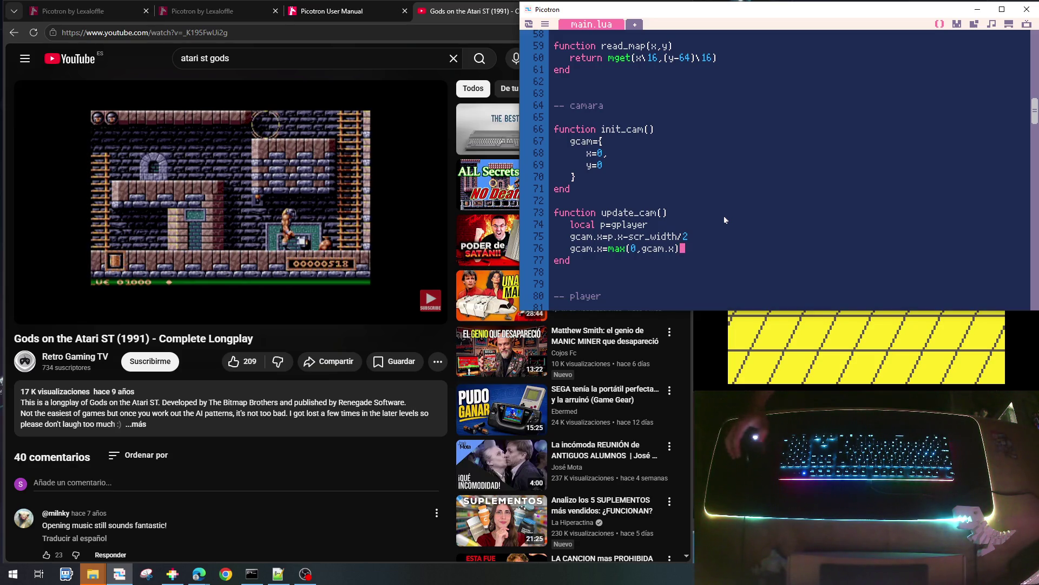
scroll(725, 218, "down", 6)
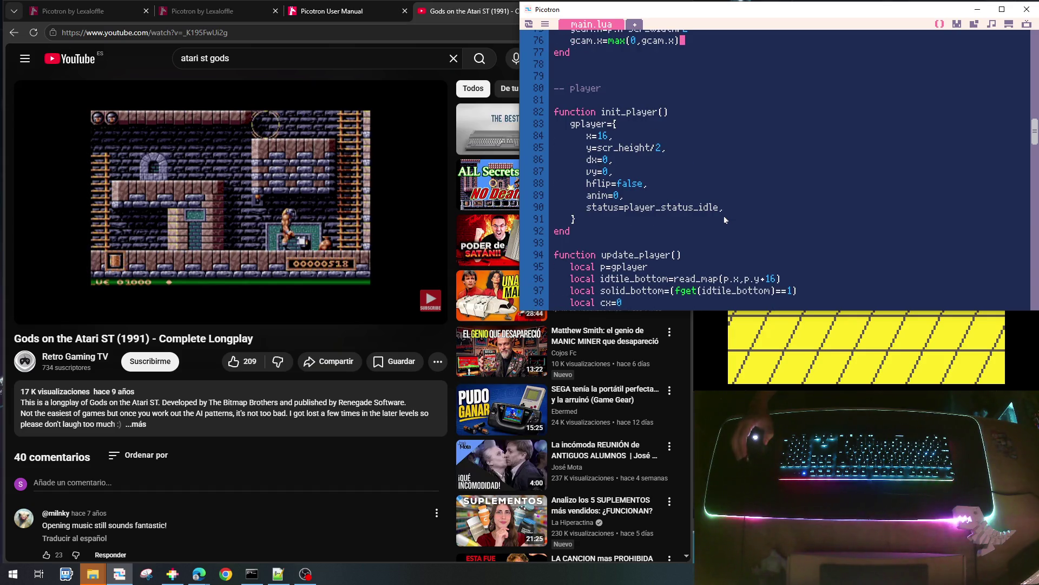
scroll(704, 125, "up", 12)
scroll(698, 133, "up", 10)
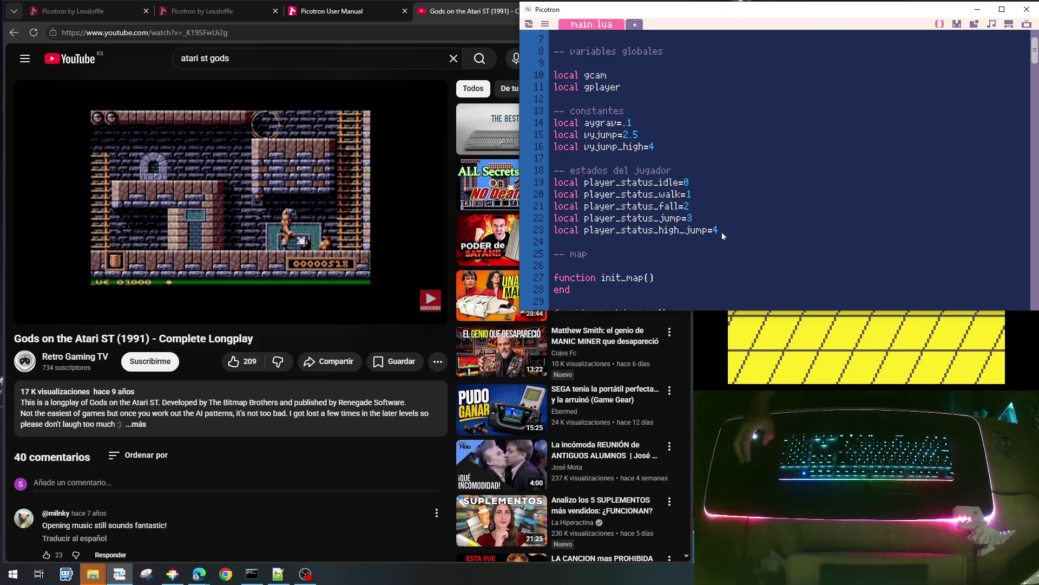
Scroll down through the player drawing and init_game code, then bring up the LUCHA_011.P8 PICO-8 window
scroll(714, 200, "down", 15)
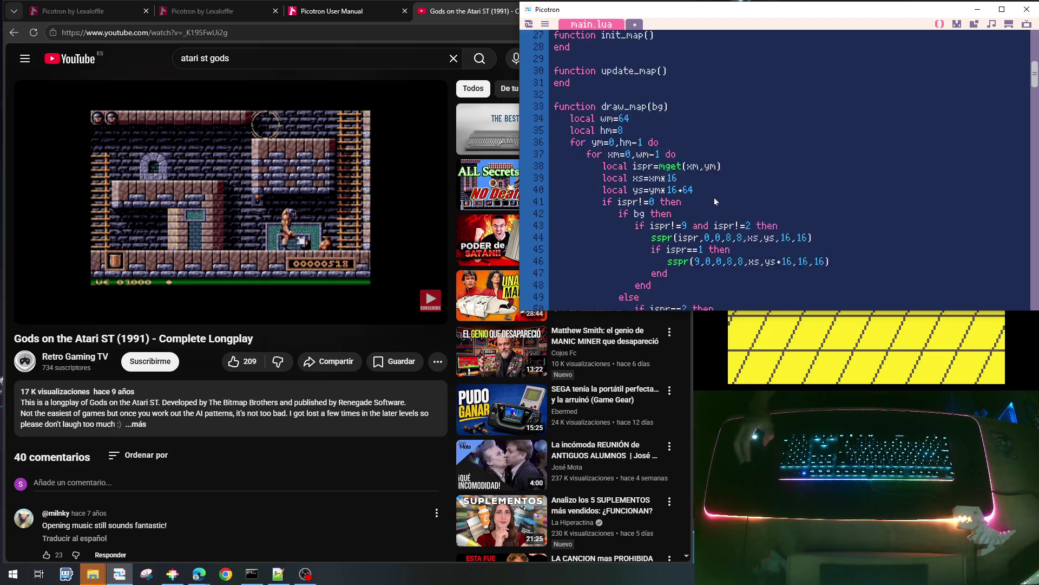
scroll(714, 202, "down", 9)
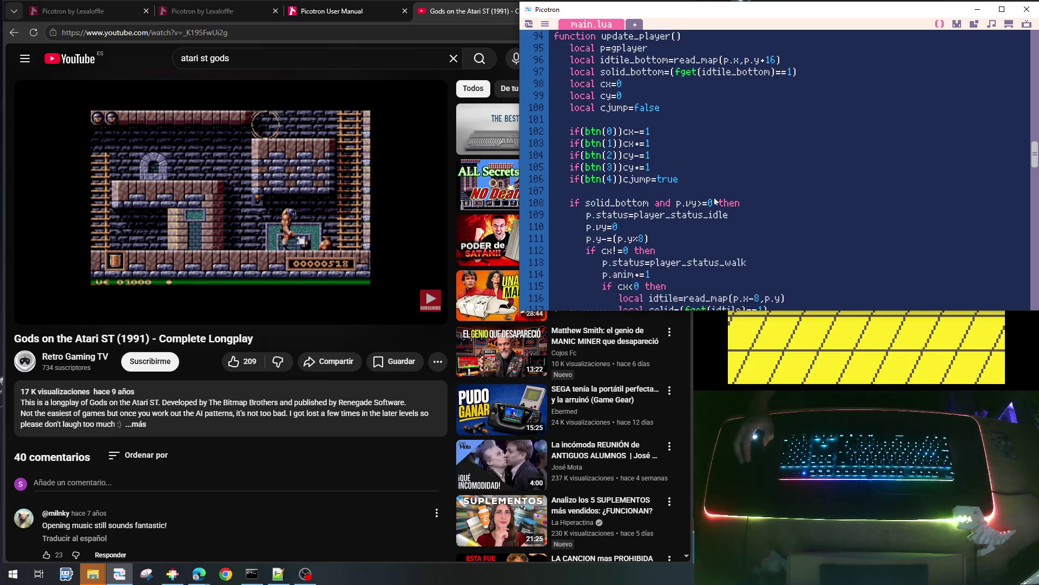
scroll(715, 202, "down", 12)
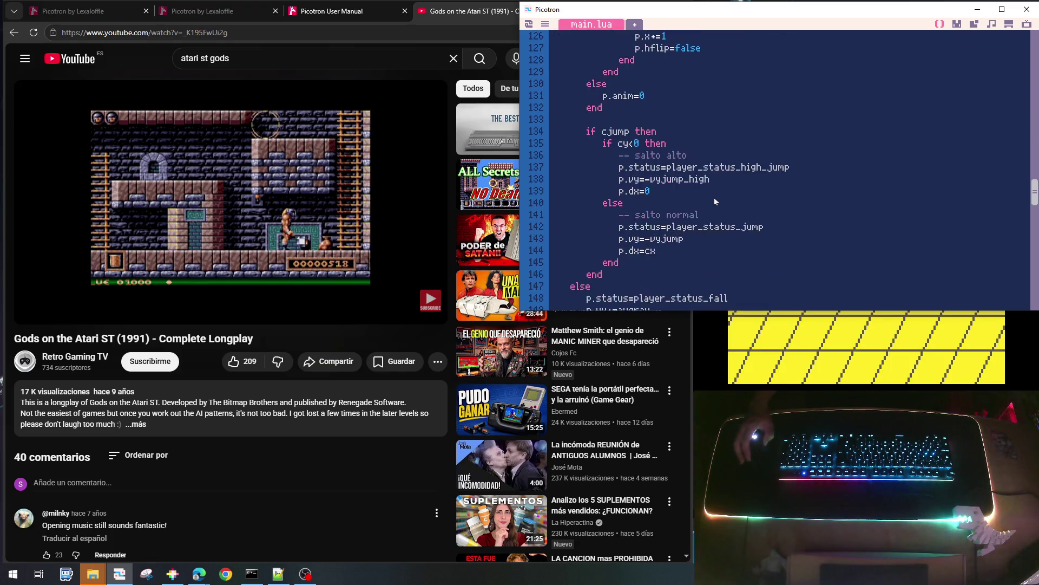
scroll(715, 201, "down", 6)
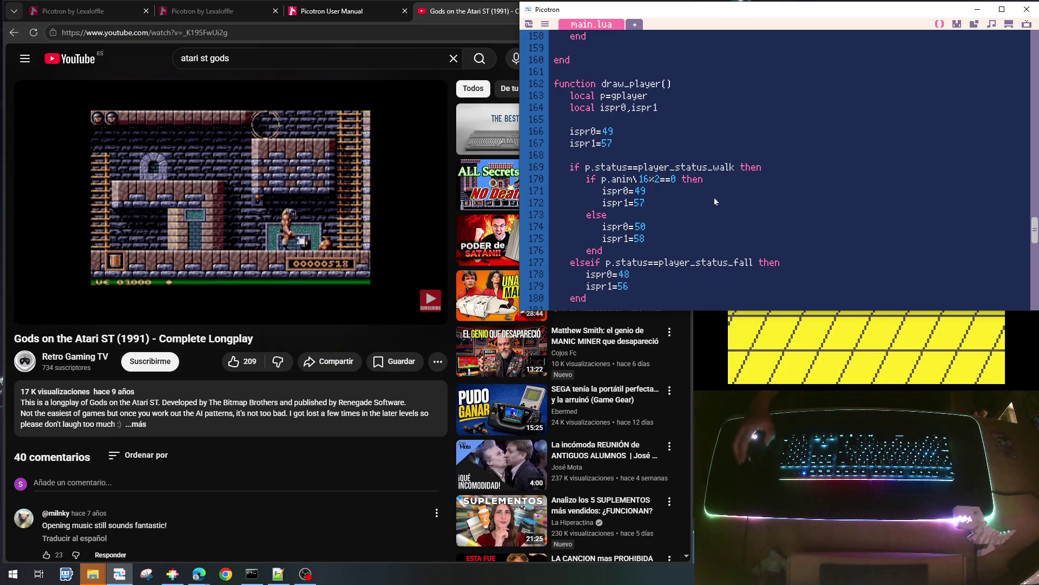
scroll(716, 198, "up", 3)
scroll(717, 204, "down", 8)
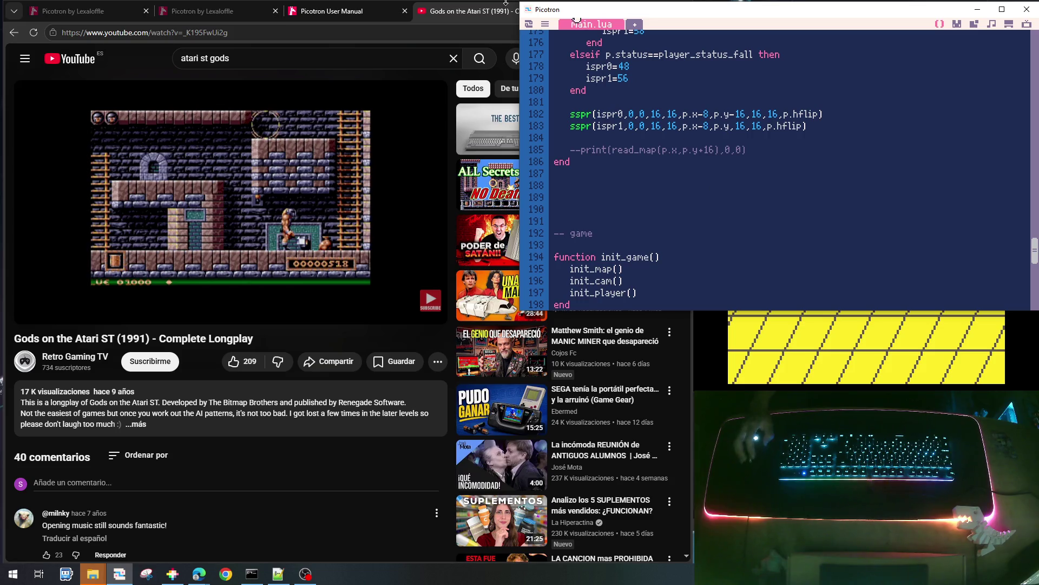
left_click(905, 312)
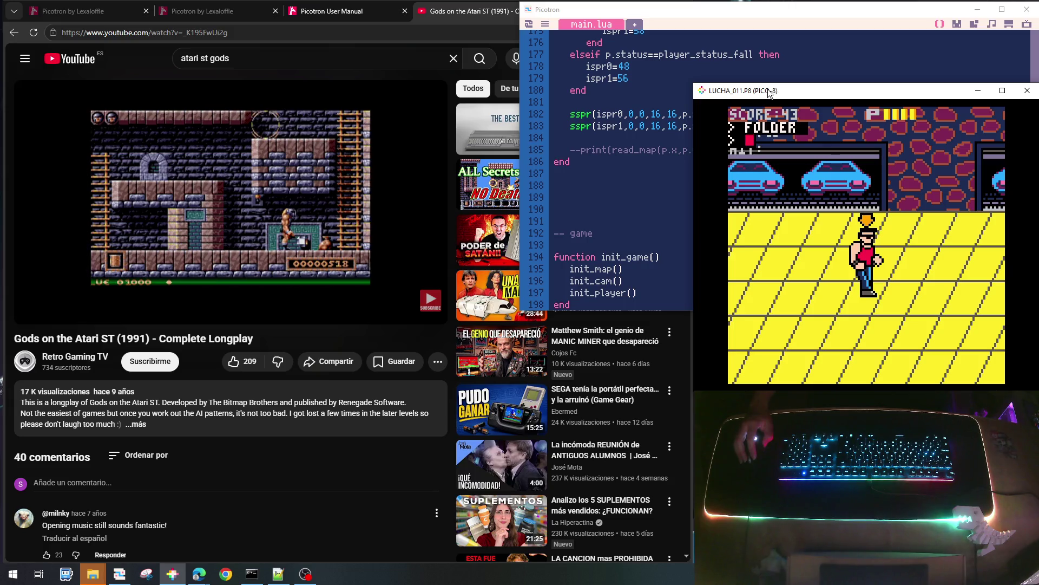
Move the LUCHA_011.P8 window up to uncover the file list, switching between Picotron and PICO-8
left_click_drag(770, 92, 768, 26)
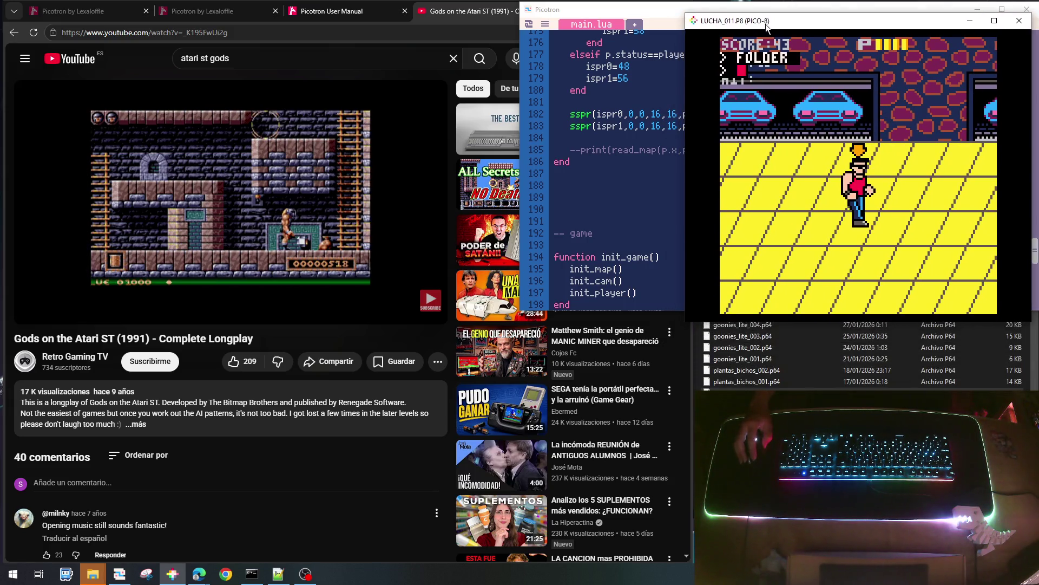
left_click(763, 9)
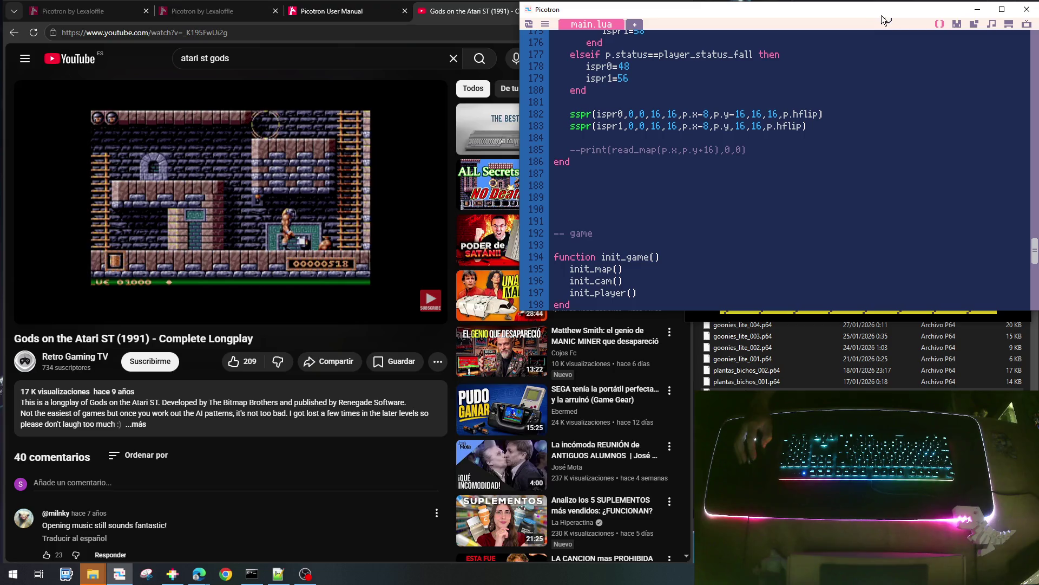
left_click(758, 313)
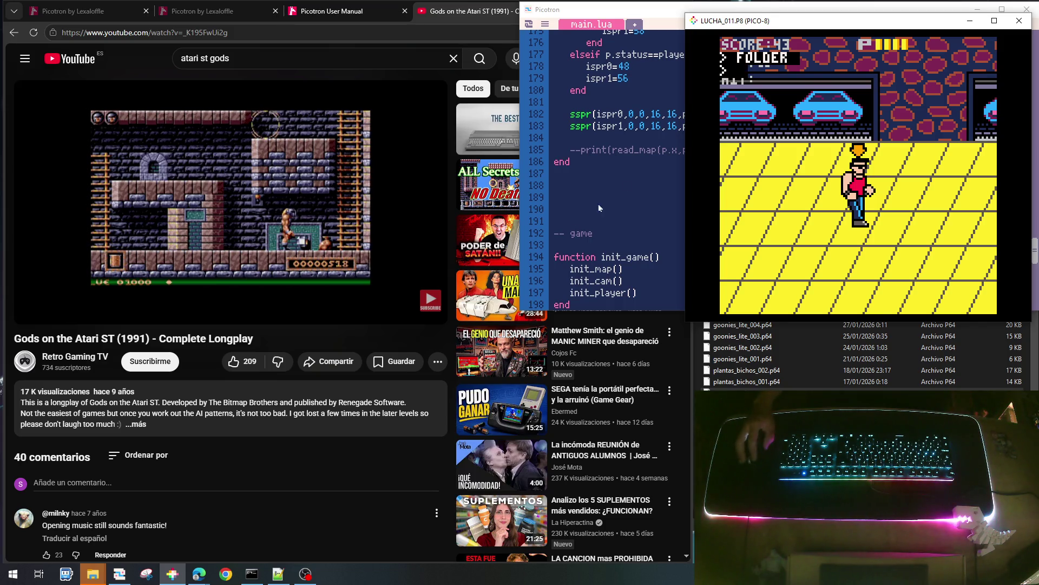
left_click_drag(360, 292, 346, 255)
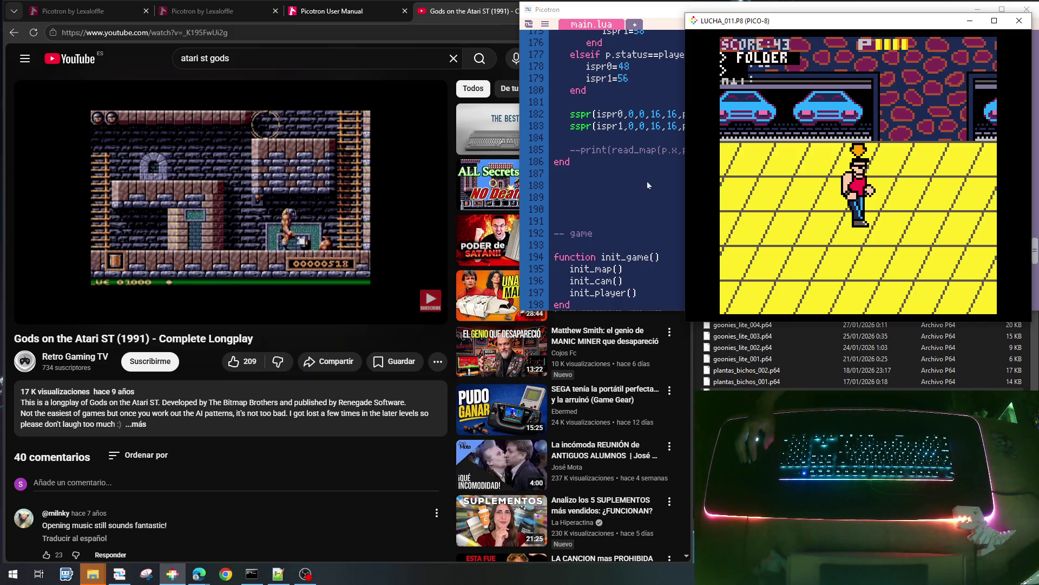
Return the browser to the 'atari st gods' search results
left_click(628, 185)
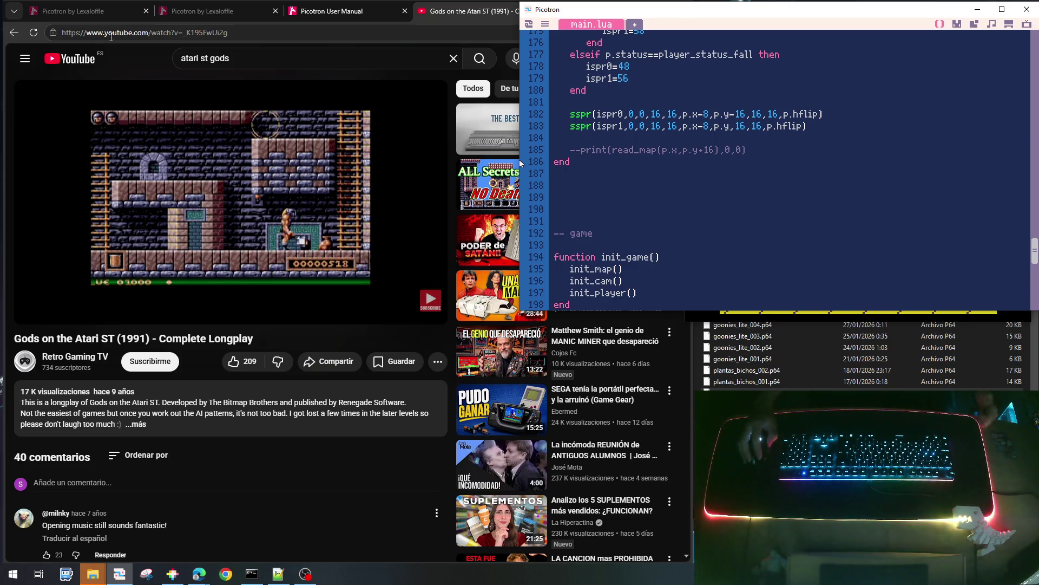
left_click(15, 34)
left_click(15, 34)
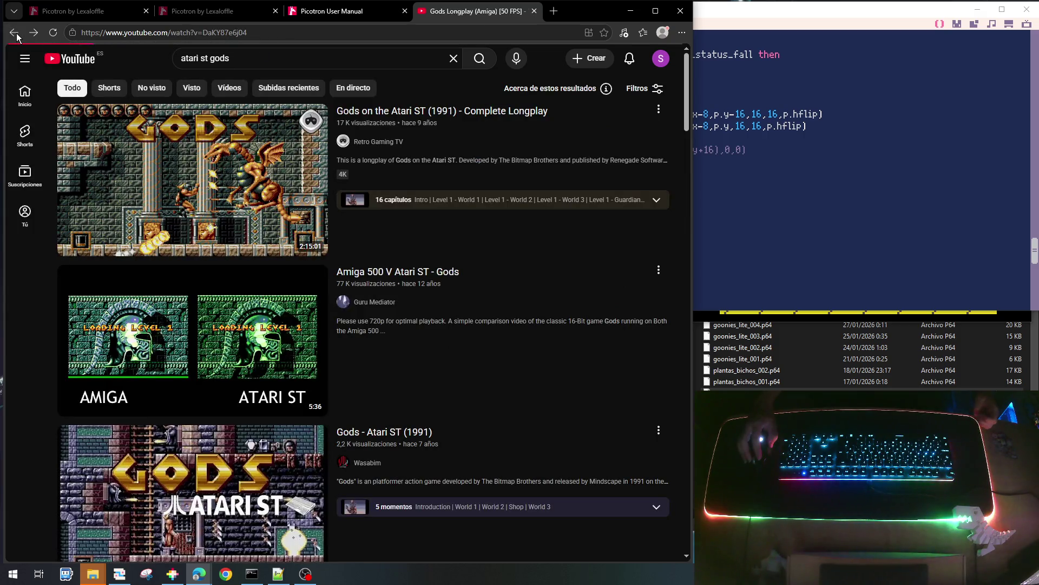
Step back through the Amiga pages to the 'atari st rolling thunder' search results
left_click(15, 33)
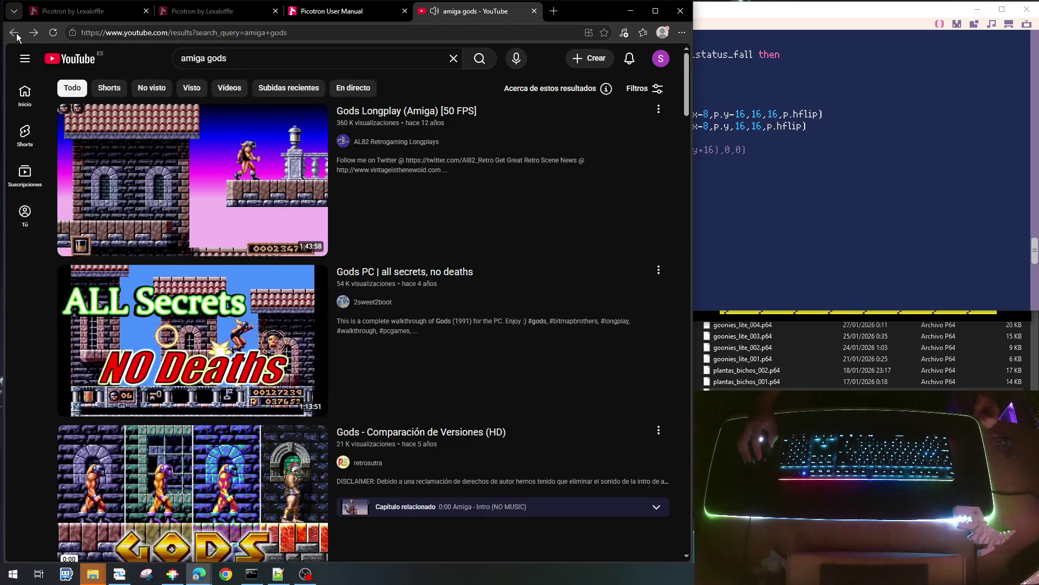
left_click(15, 34)
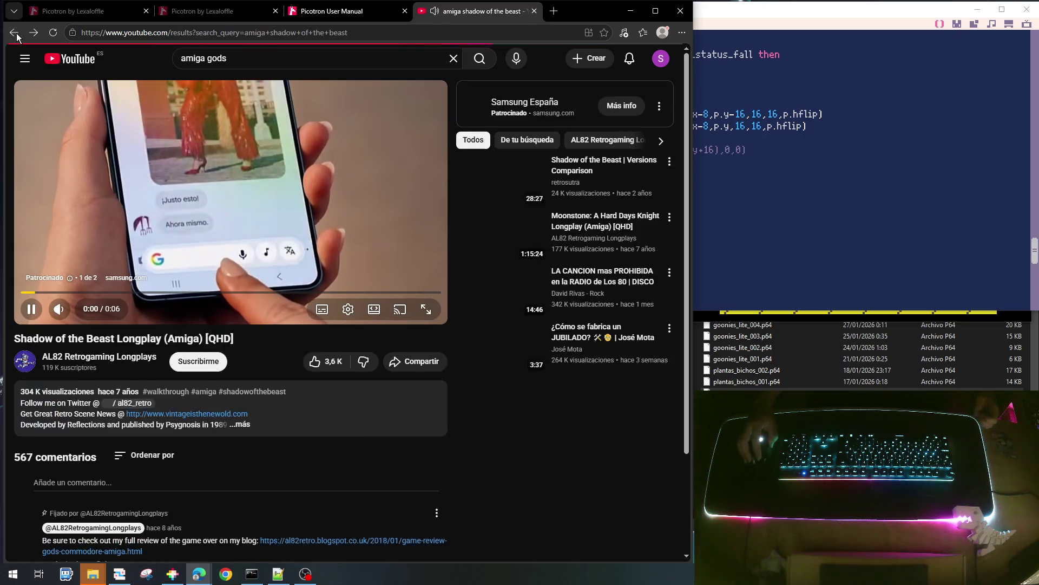
left_click(15, 34)
left_click(15, 34)
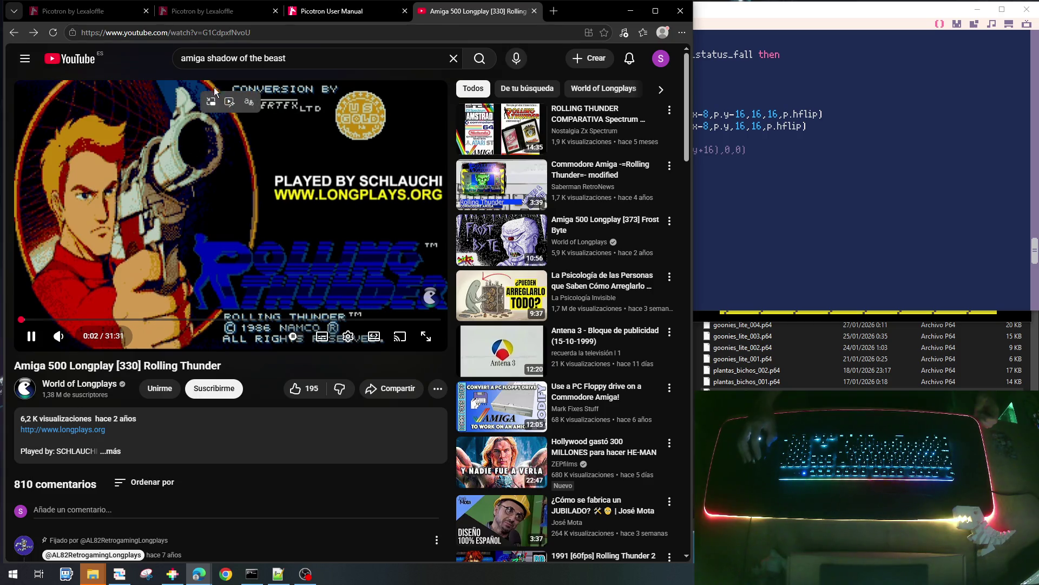
left_click(14, 38)
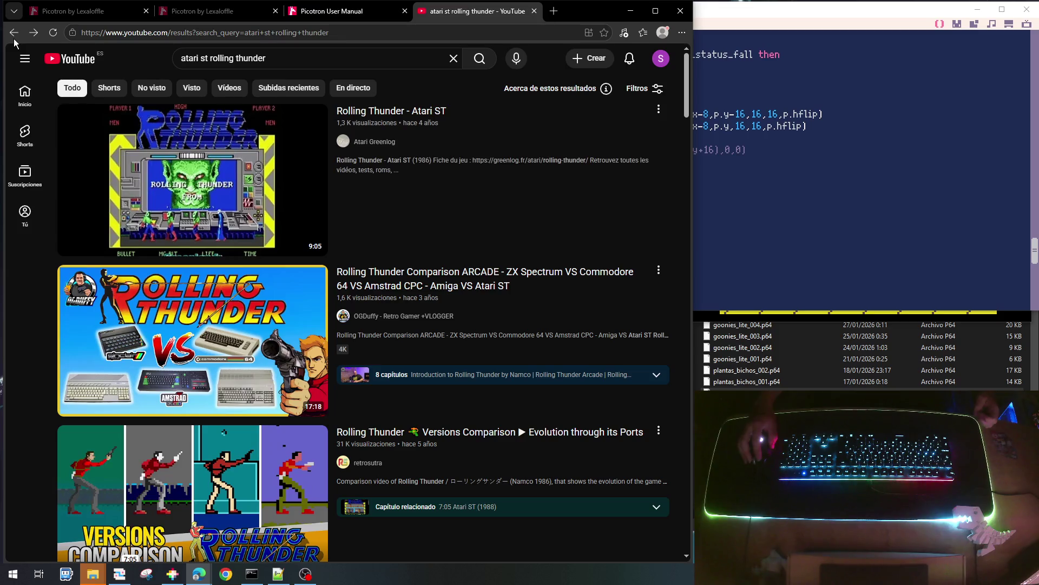
scroll(160, 373, "down", 2)
mouse_move(165, 354)
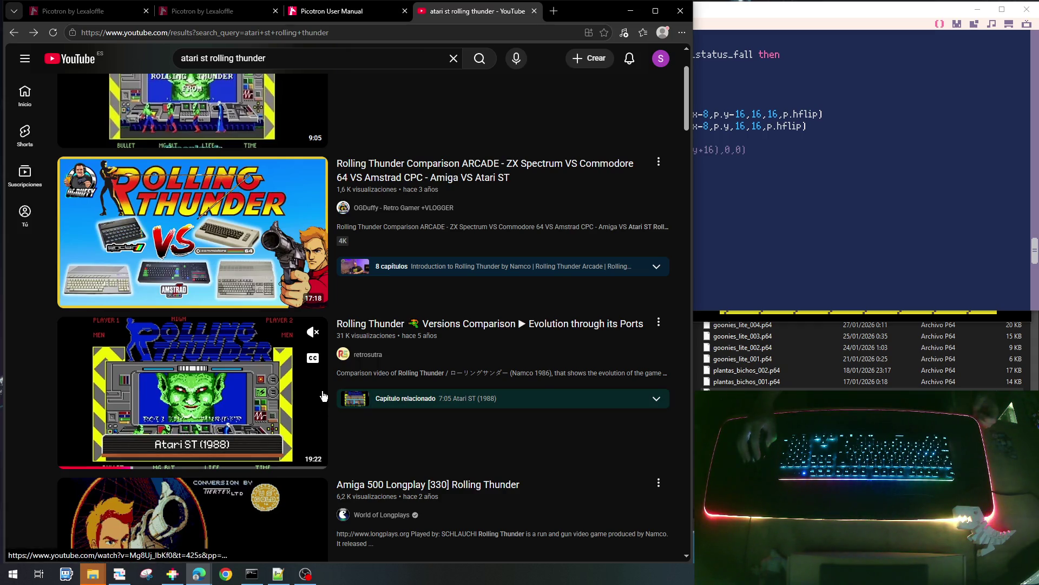
Continue back past the ZX Spectrum and C64 results and open Rolling Thunder (NES) Playthrough
left_click(16, 34)
left_click(16, 35)
left_click(16, 34)
left_click(16, 34)
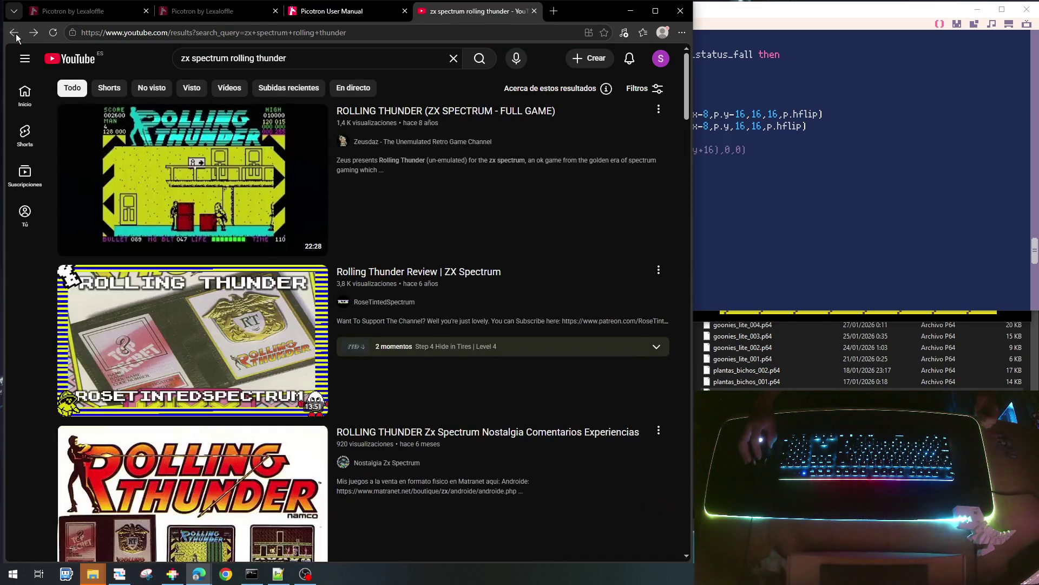
left_click(17, 34)
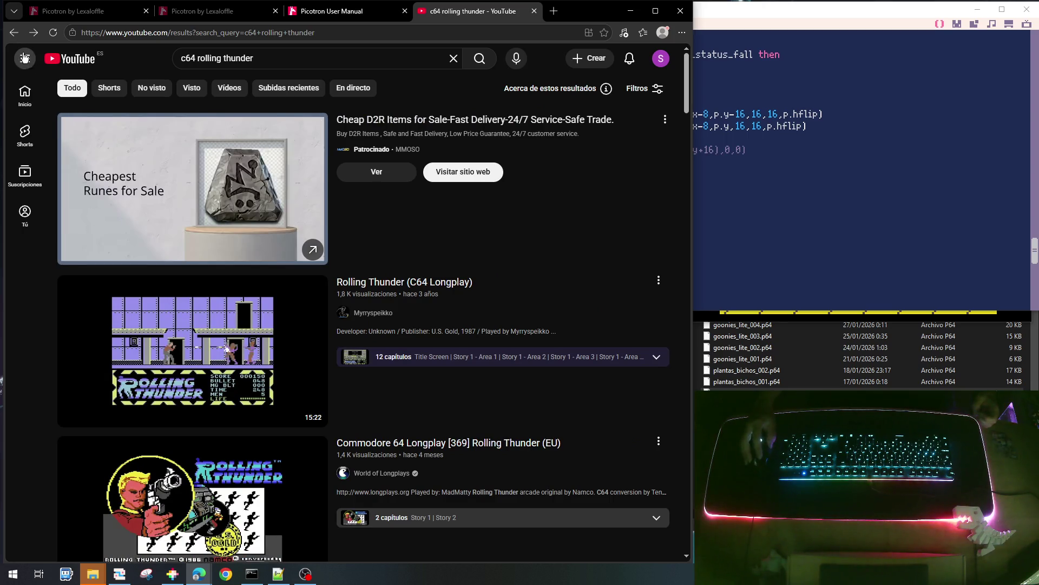
left_click(12, 34)
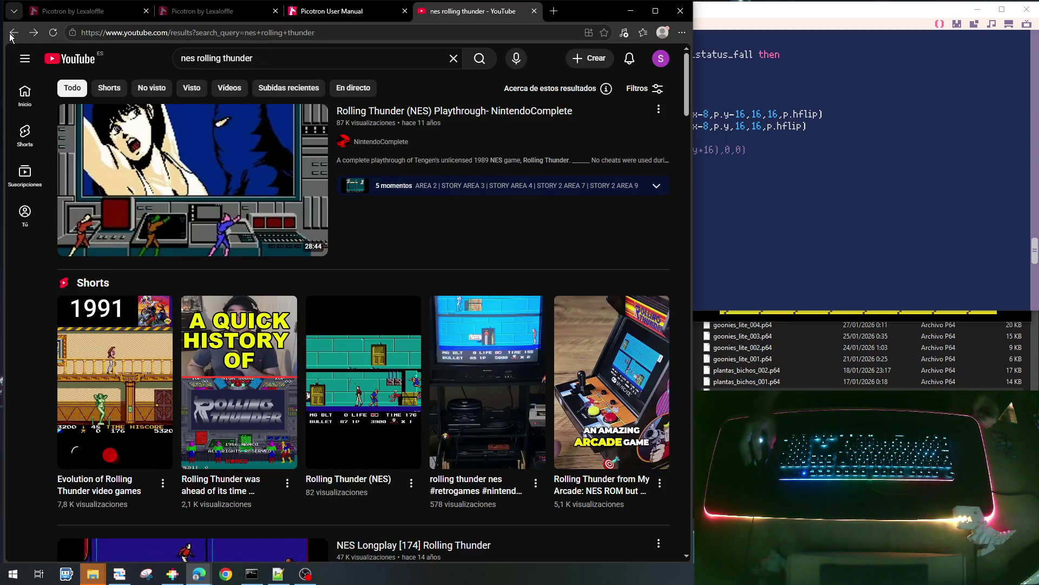
left_click(162, 197)
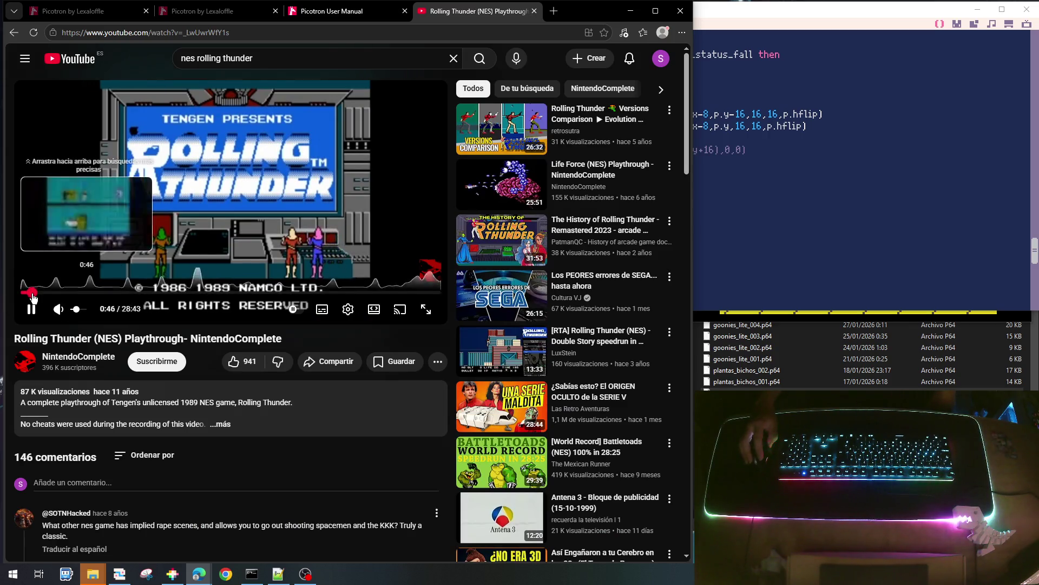
Skip the NES playthrough to about 0:47, then return to the 'nes rolling thunder' results
left_click(33, 292)
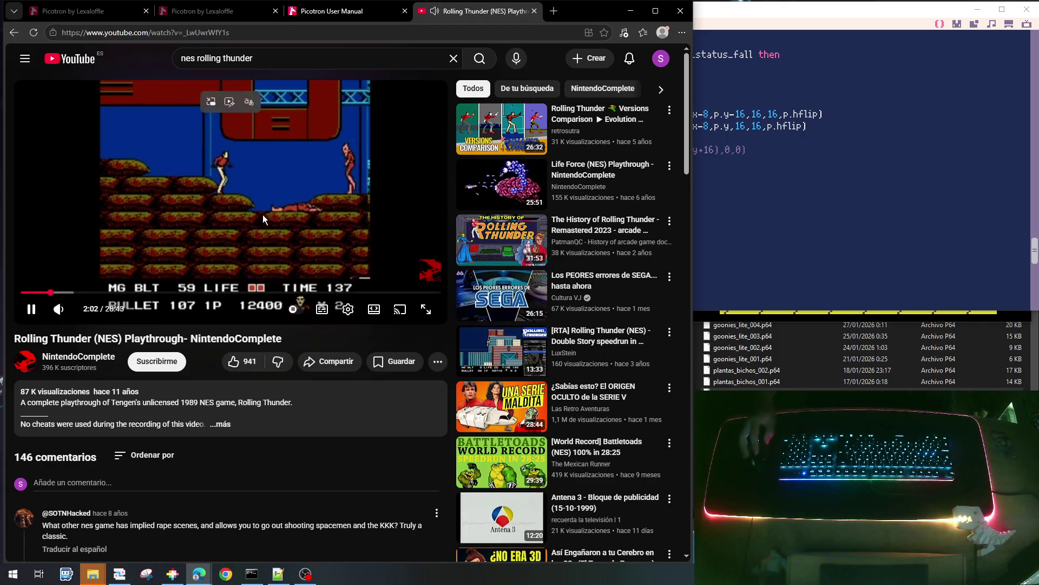
left_click(12, 35)
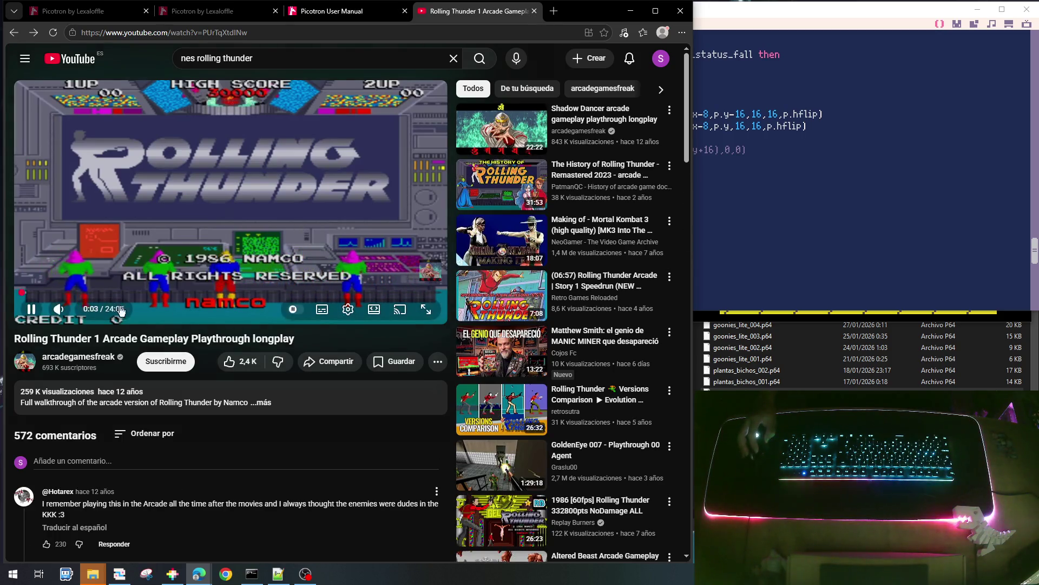
Skip the arcade longplay to 1:55 and expand its description to show the chapter list
left_click(55, 293)
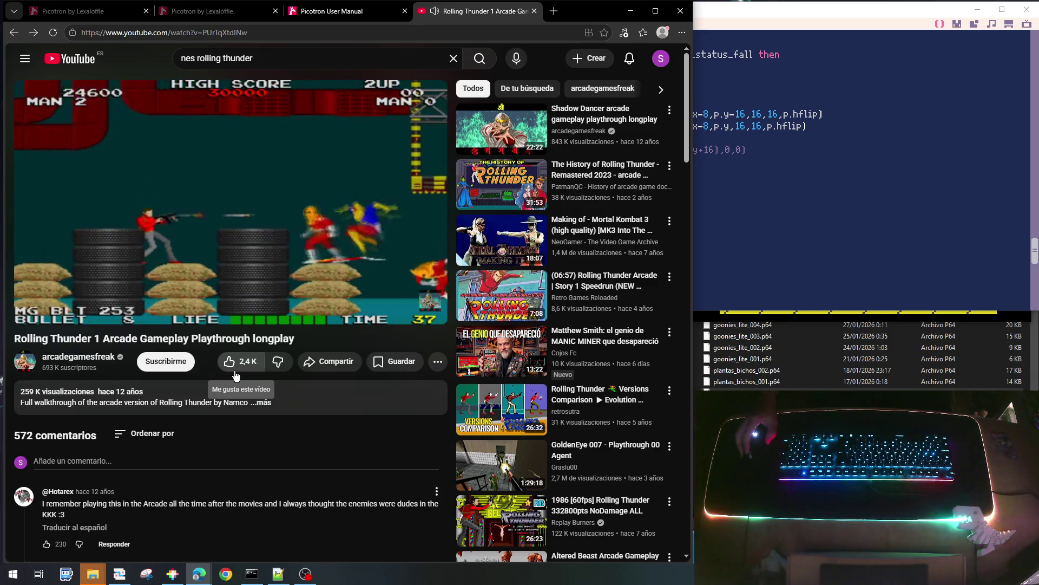
mouse_move(124, 325)
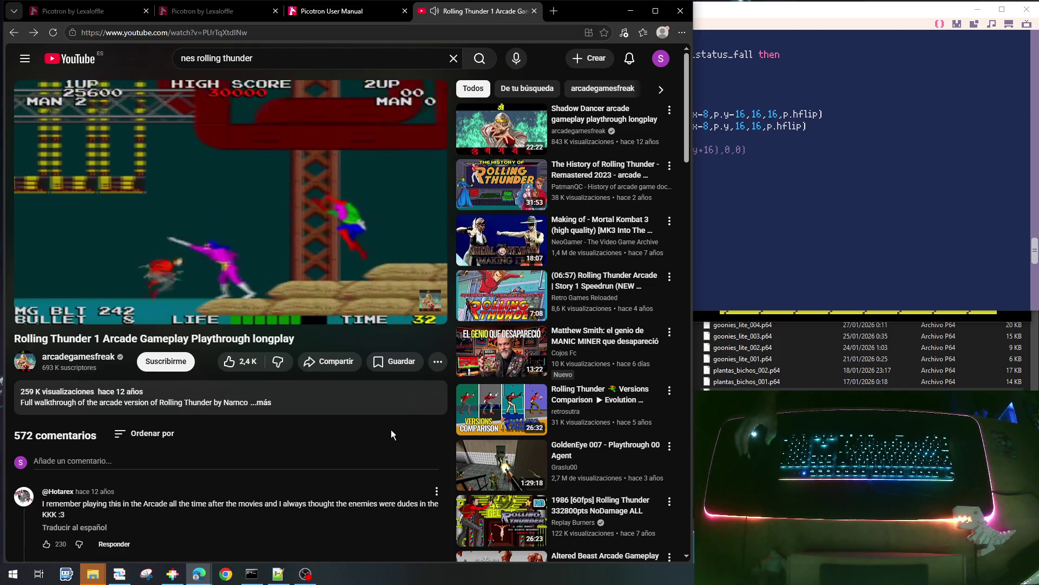
mouse_move(227, 157)
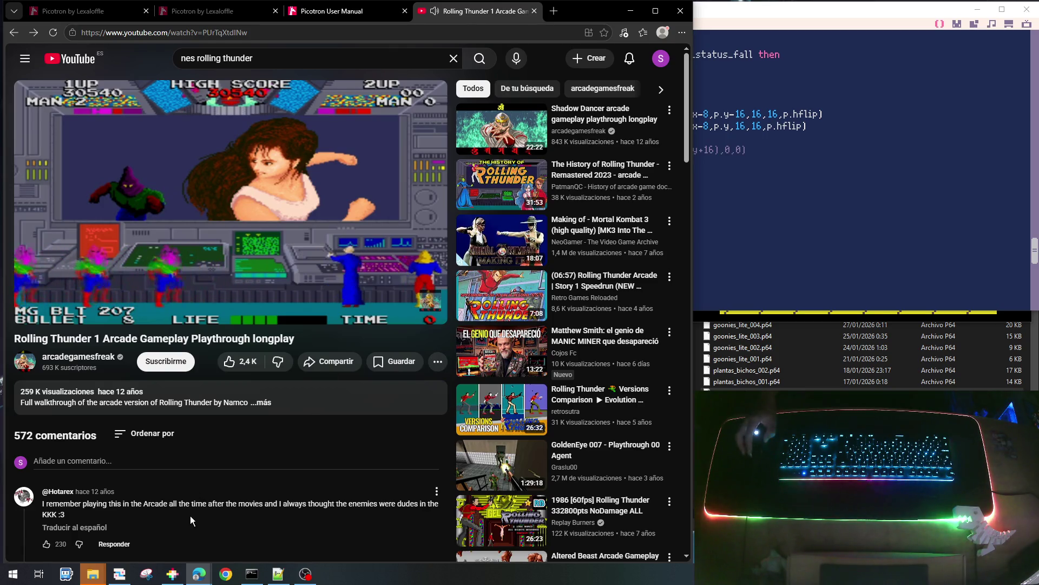
left_click(263, 403)
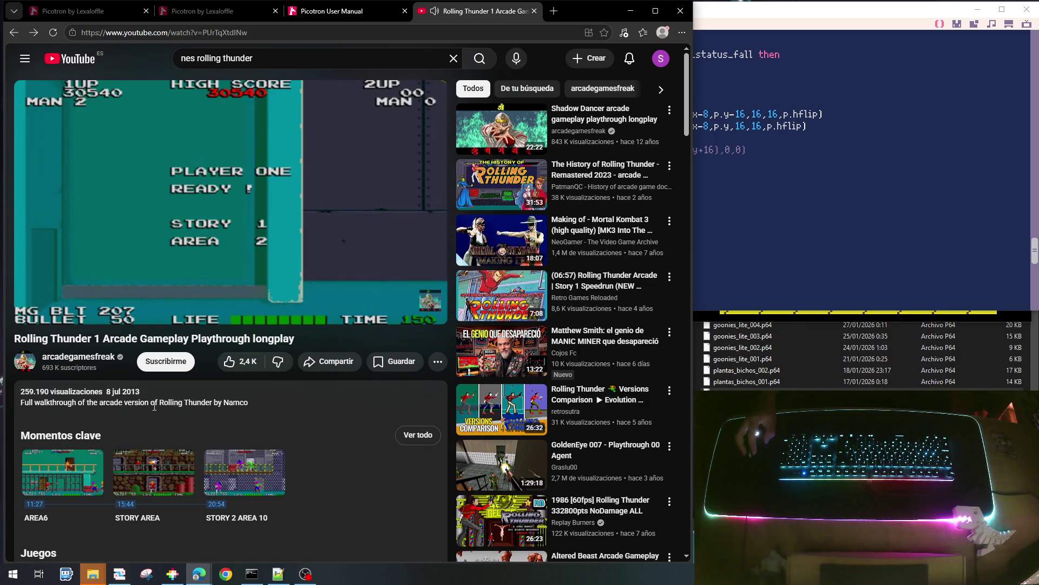
scroll(216, 411, "down", 3)
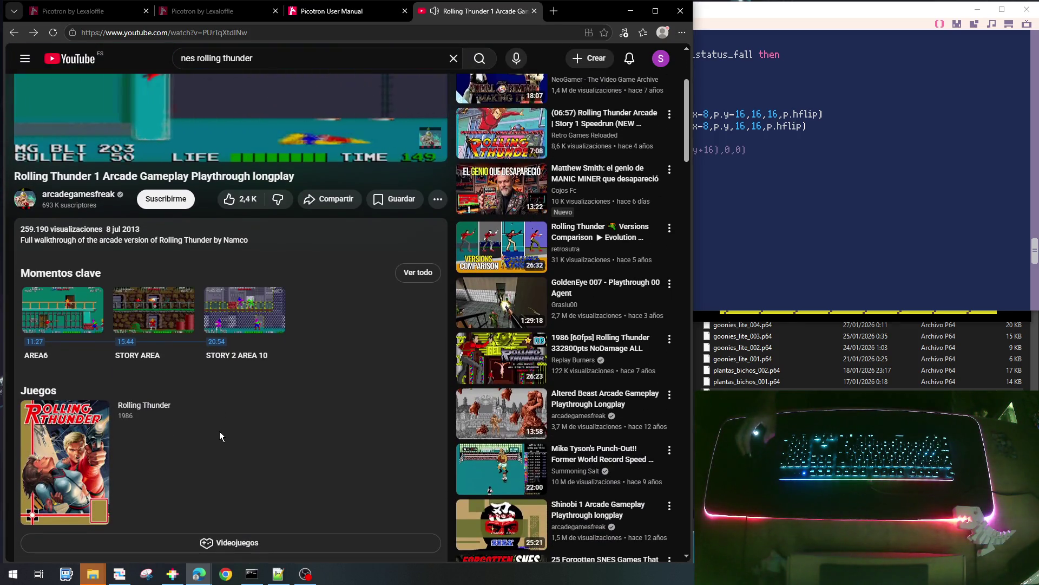
scroll(219, 433, "up", 3)
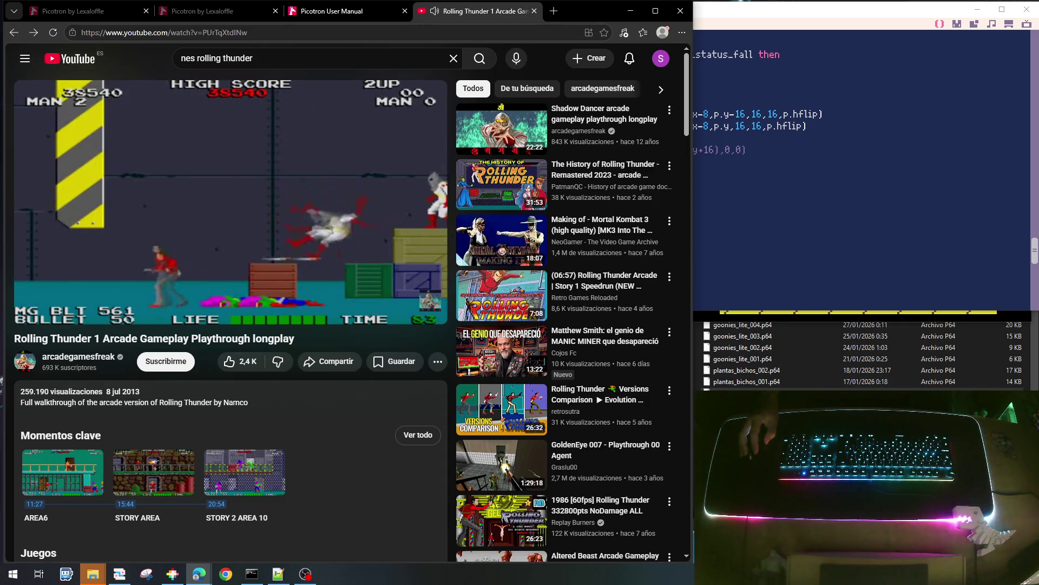
Jump the arcade longplay to about 6:32, then 9:07, and skip the ad
mouse_move(83, 248)
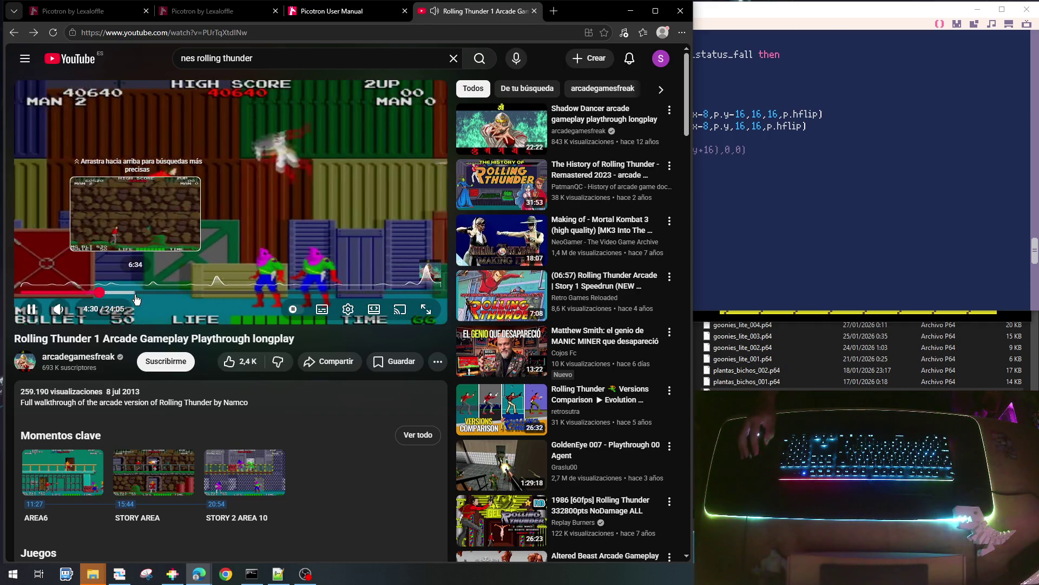
left_click_drag(135, 298, 136, 298)
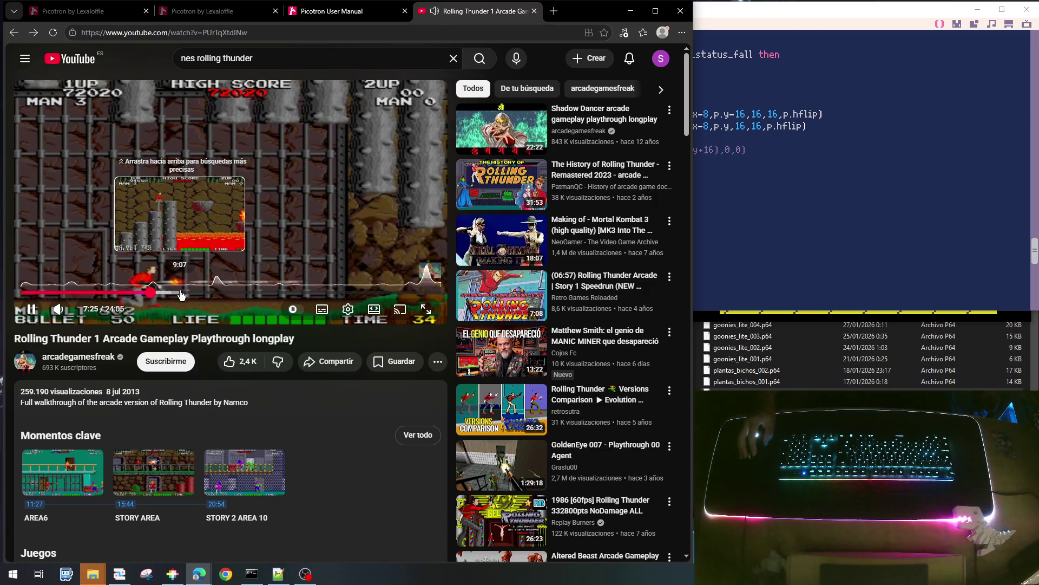
left_click(181, 293)
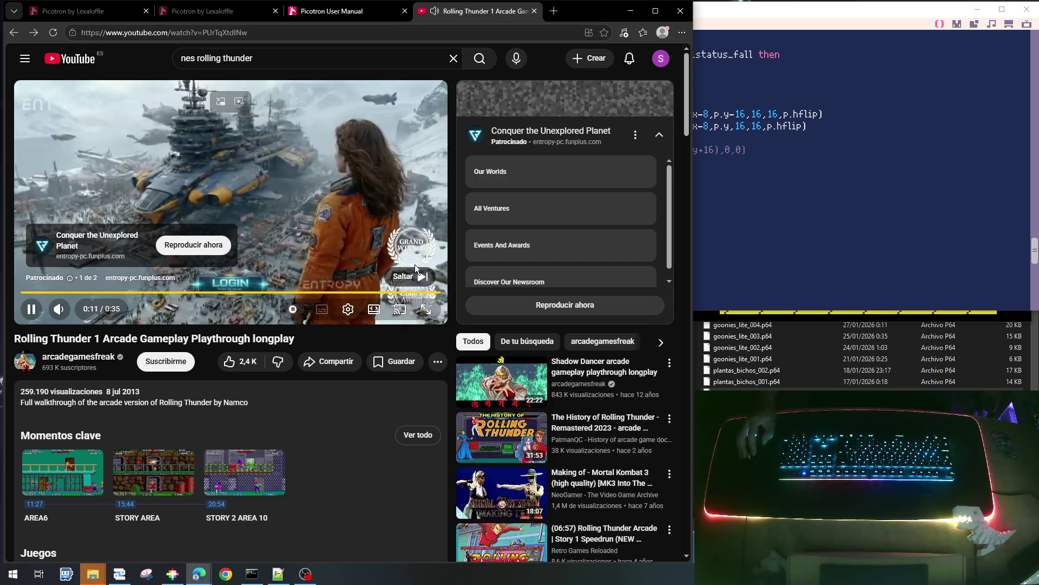
left_click(408, 277)
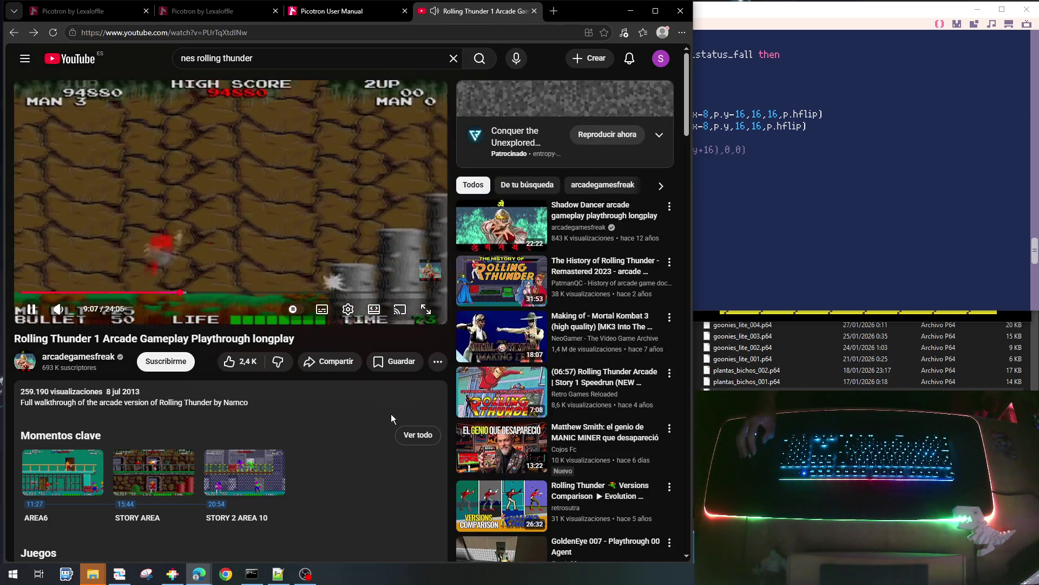